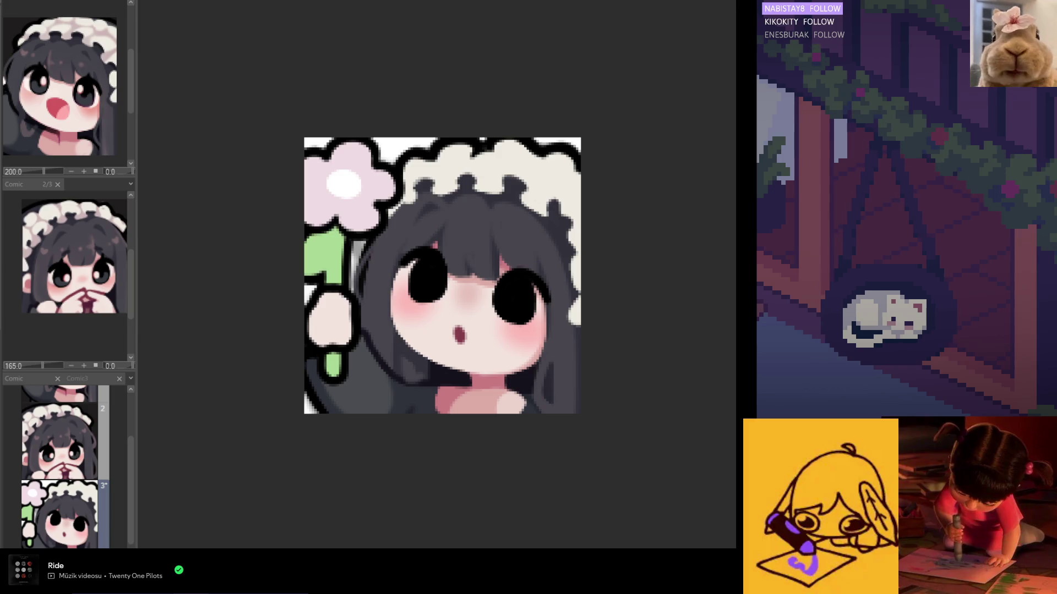
scroll(452, 332, "down", 1)
scroll(453, 332, "up", 1)
scroll(453, 332, "up", 1)
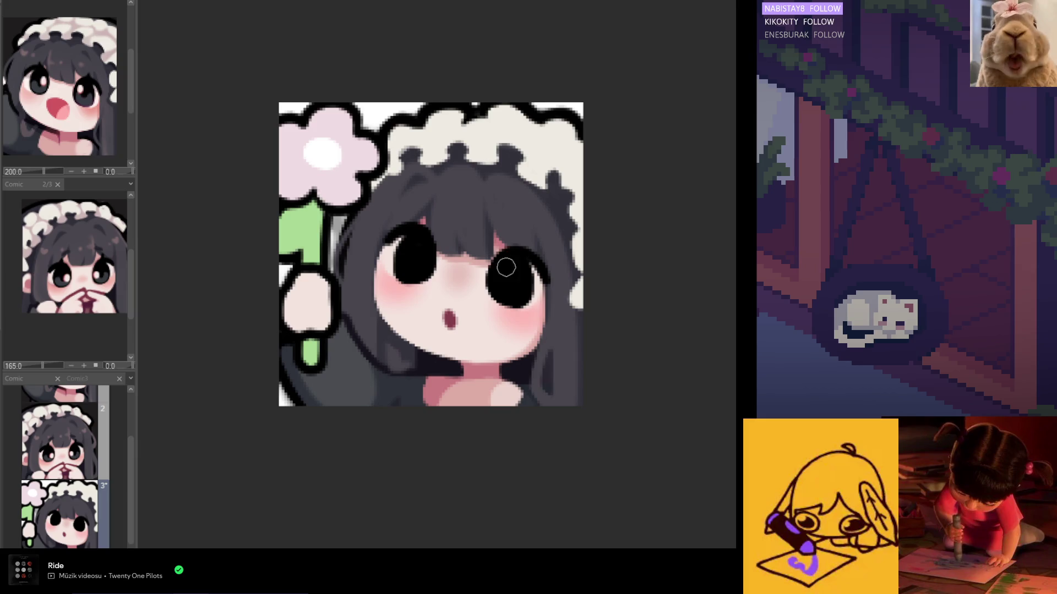
- Check the drawing mirrored, then paint the girl's mouth red
key("h")
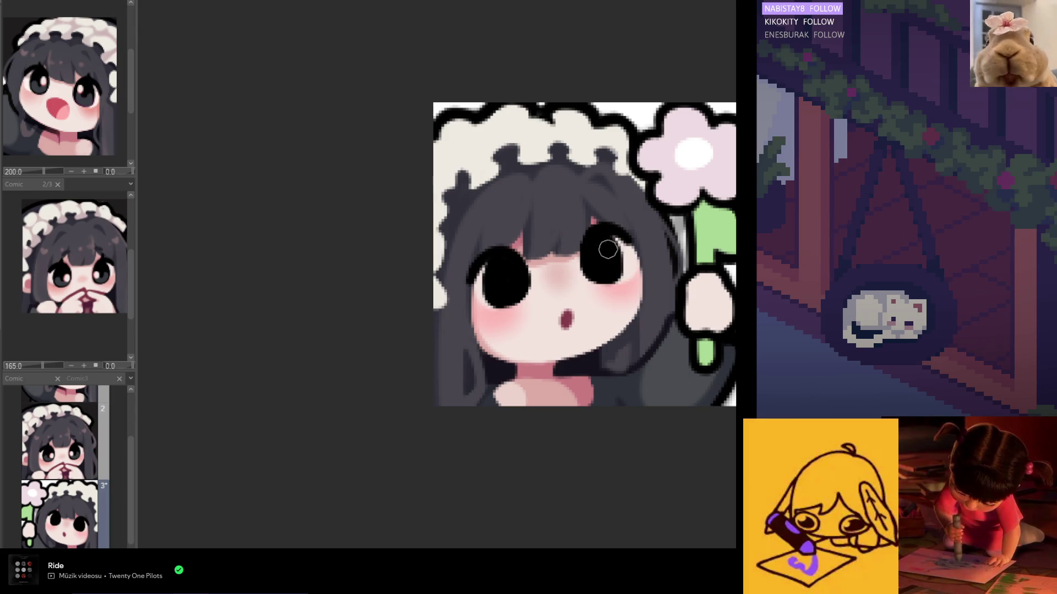
scroll(578, 265, "down", 2)
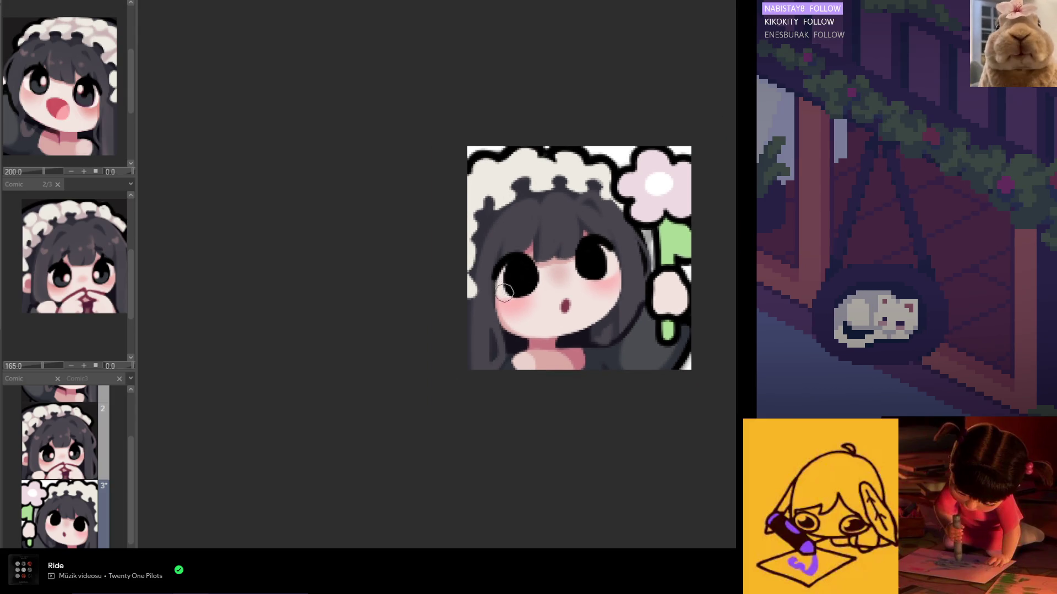
scroll(513, 284, "down", 1)
scroll(478, 216, "down", 1)
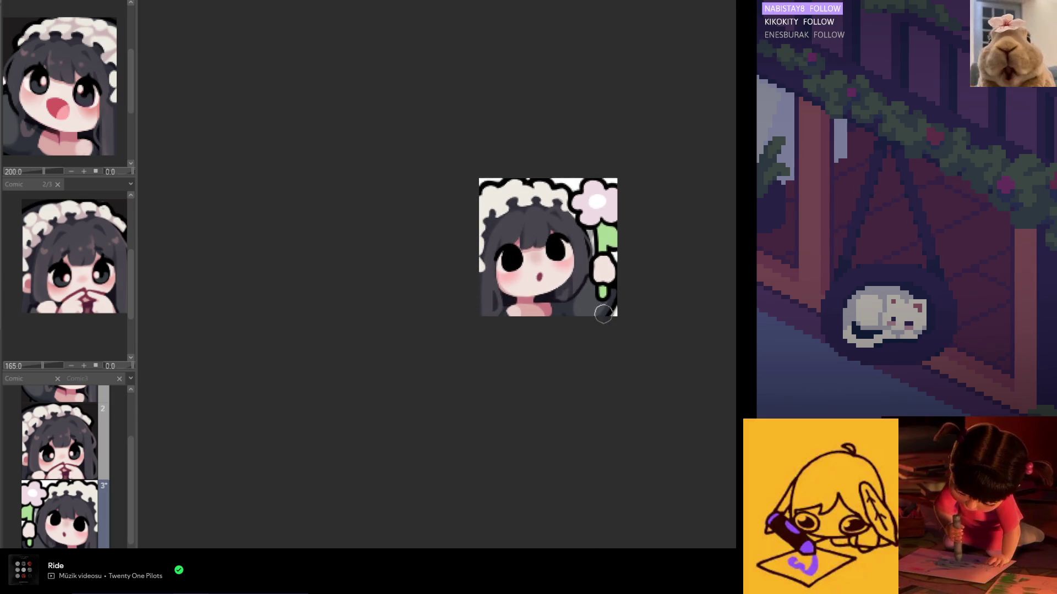
scroll(554, 257, "up", 1)
scroll(555, 256, "up", 2)
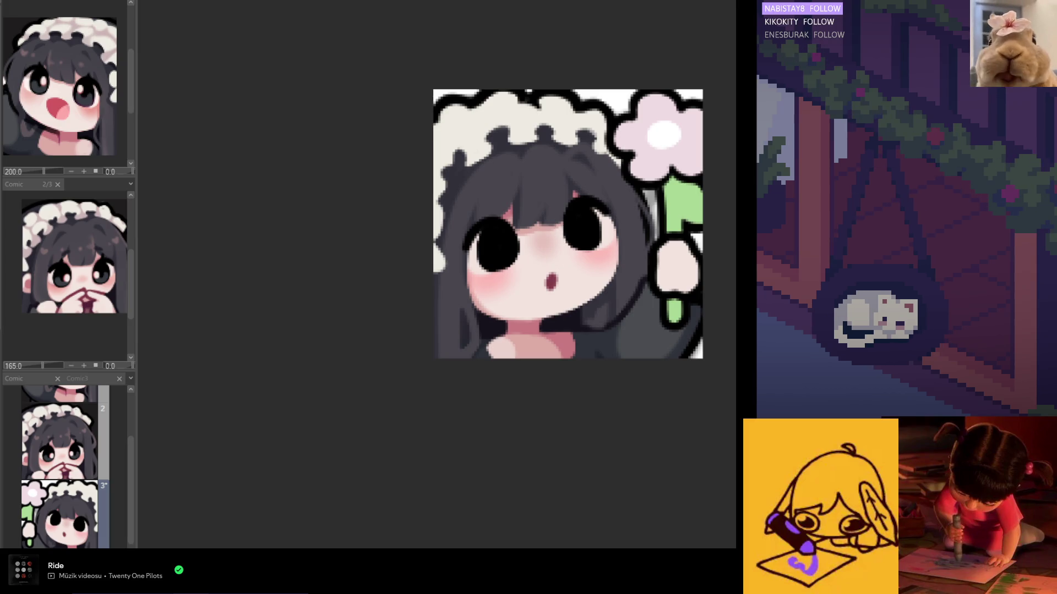
scroll(408, 303, "up", 1)
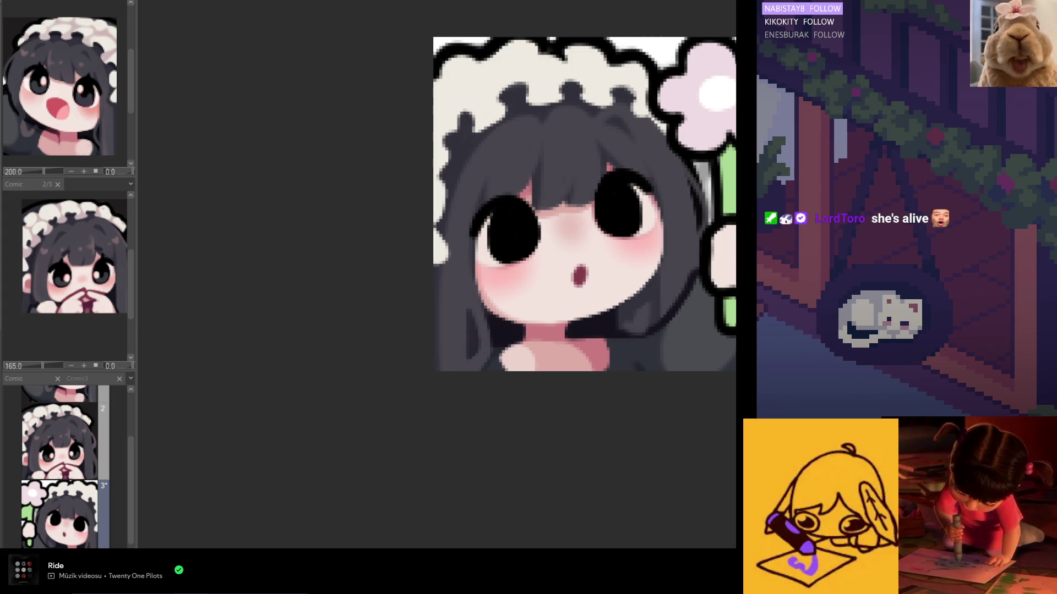
key("h")
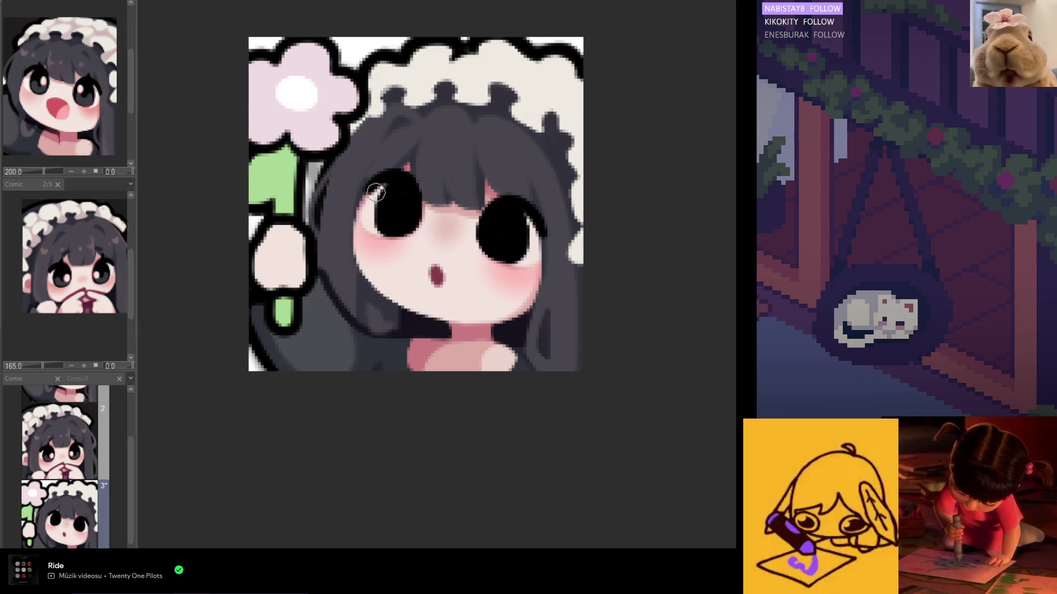
scroll(425, 266, "down", 3)
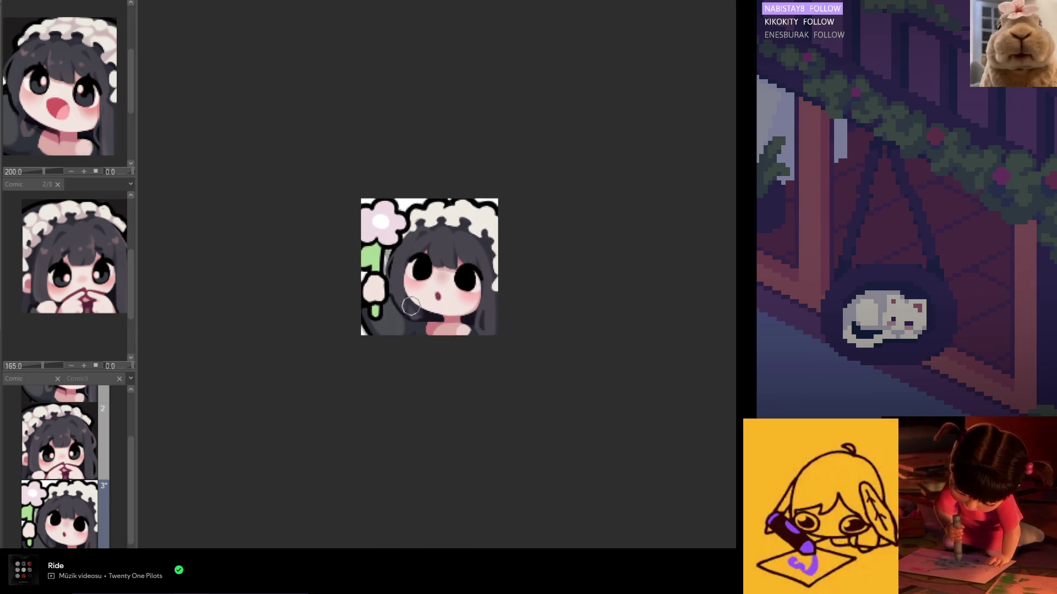
scroll(713, 312, "up", 1)
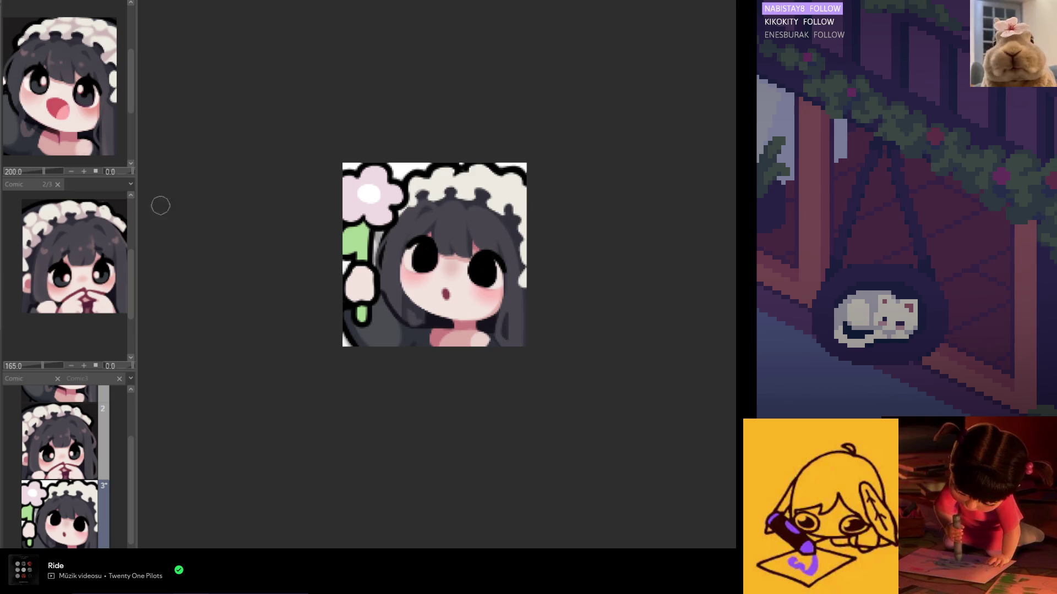
scroll(62, 462, "up", 3)
scroll(87, 82, "up", 3)
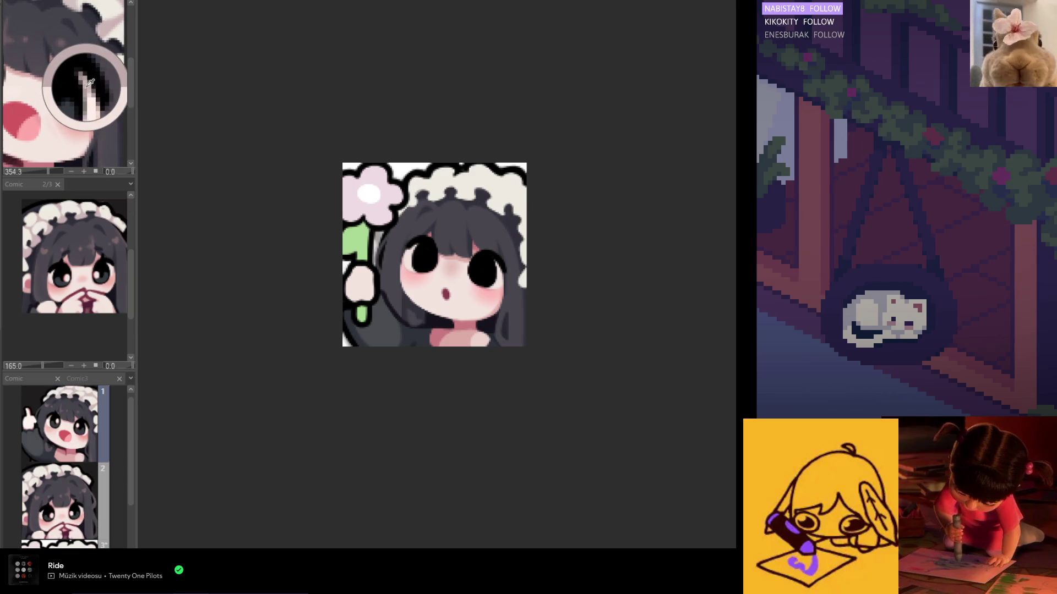
scroll(62, 463, "down", 2)
scroll(414, 257, "up", 3)
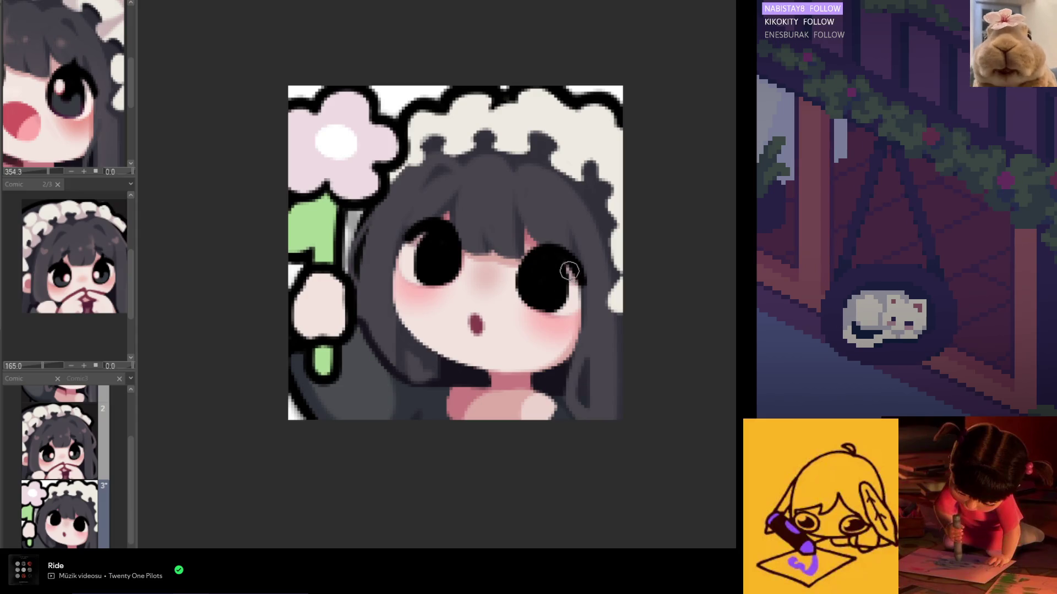
scroll(542, 263, "down", 2)
scroll(543, 262, "down", 2)
scroll(532, 272, "up", 1)
scroll(525, 281, "up", 2)
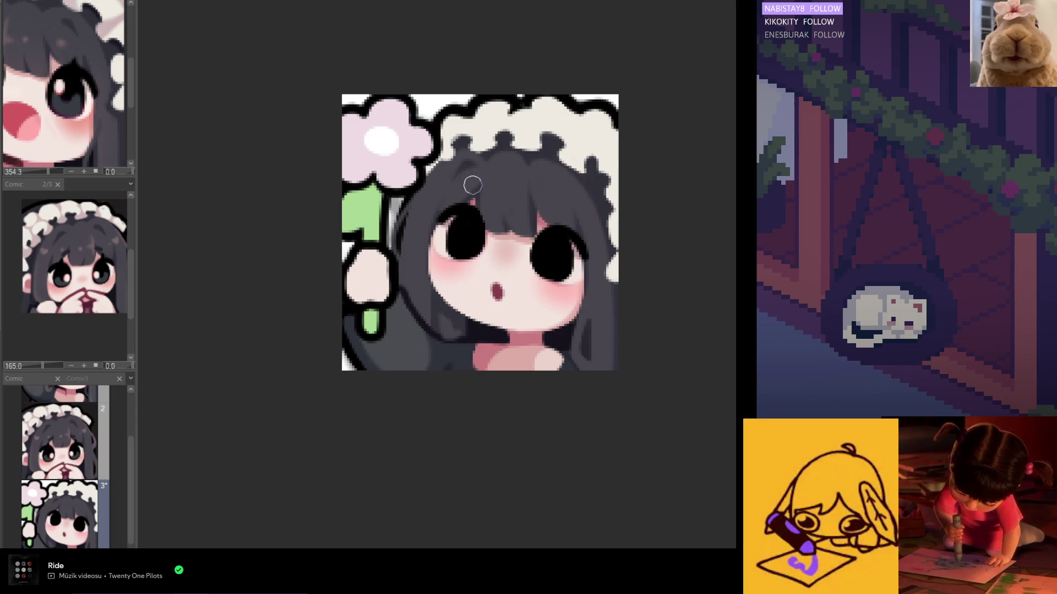
left_click_drag(493, 284, 495, 294)
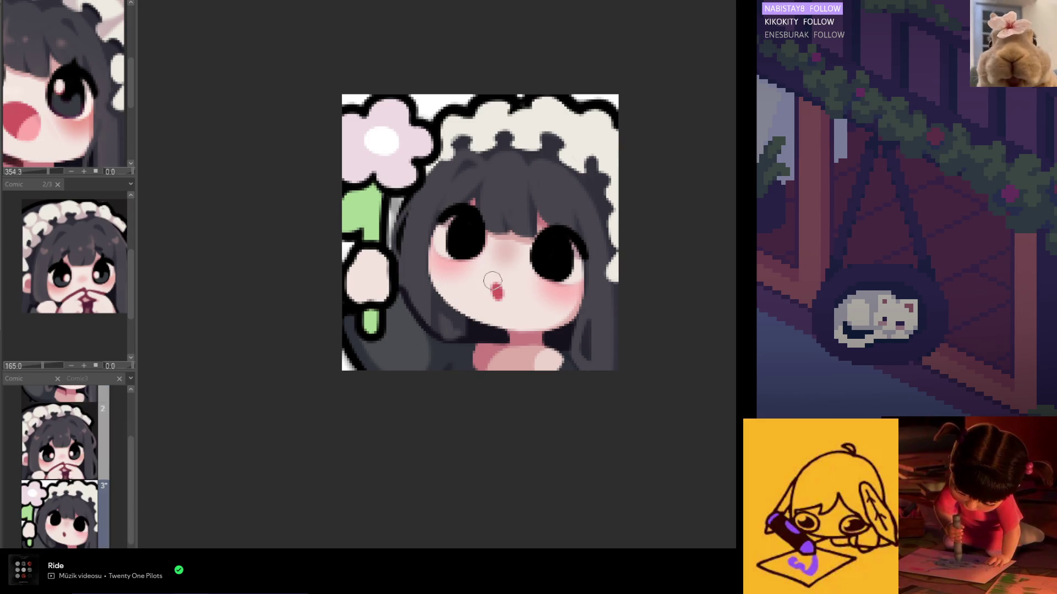
scroll(493, 280, "down", 3)
scroll(496, 331, "down", 2)
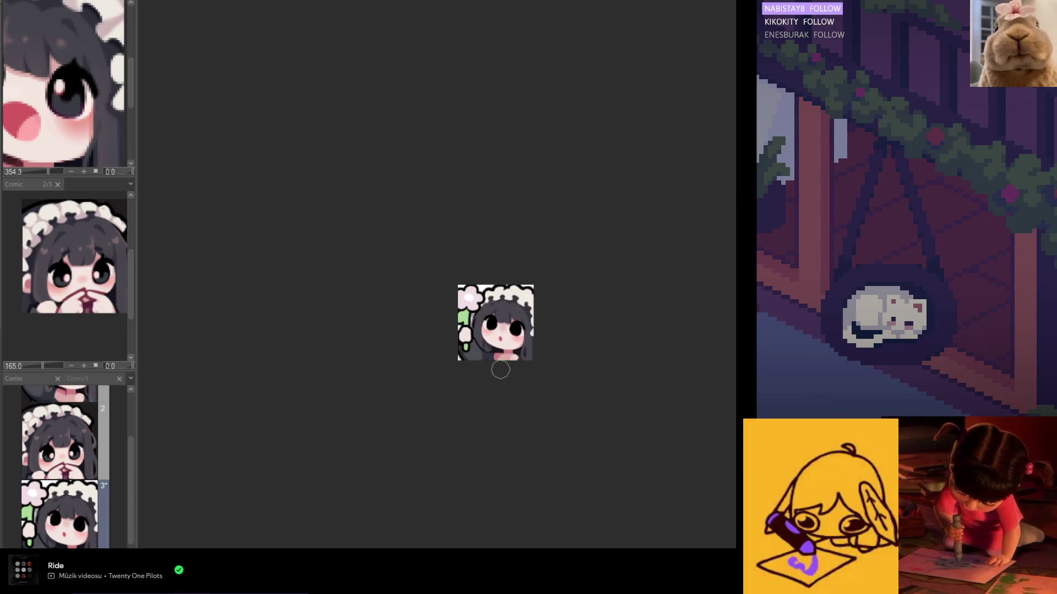
scroll(499, 355, "up", 2)
scroll(499, 343, "up", 2)
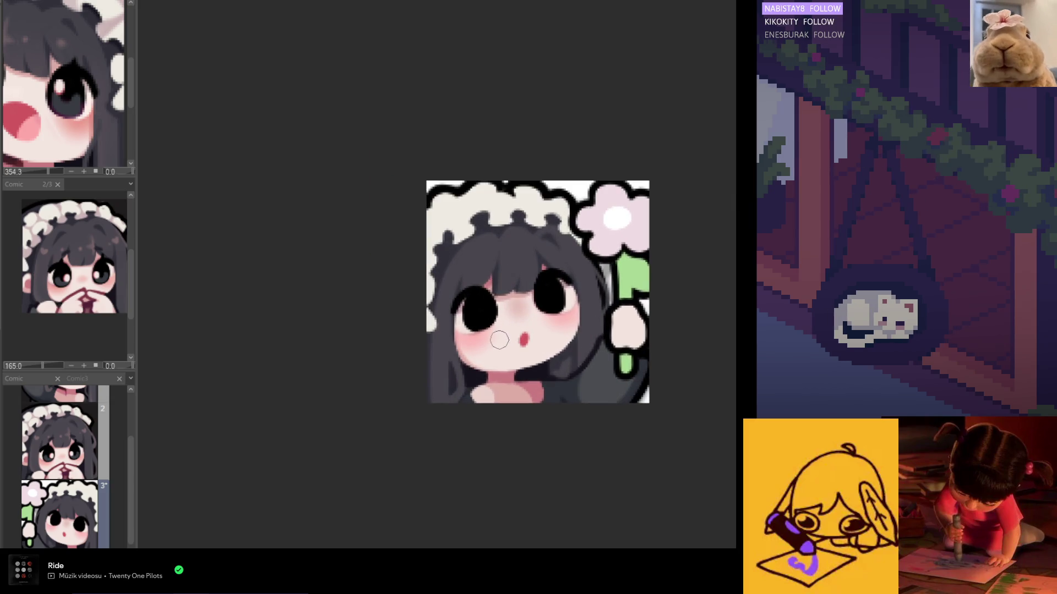
key("Home")
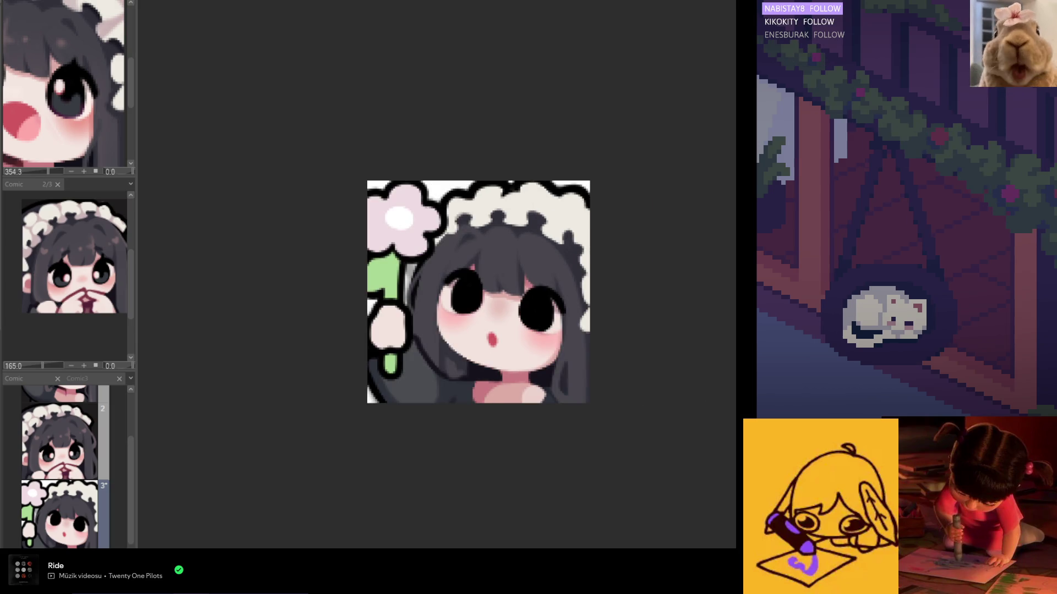
key("Page_Up")
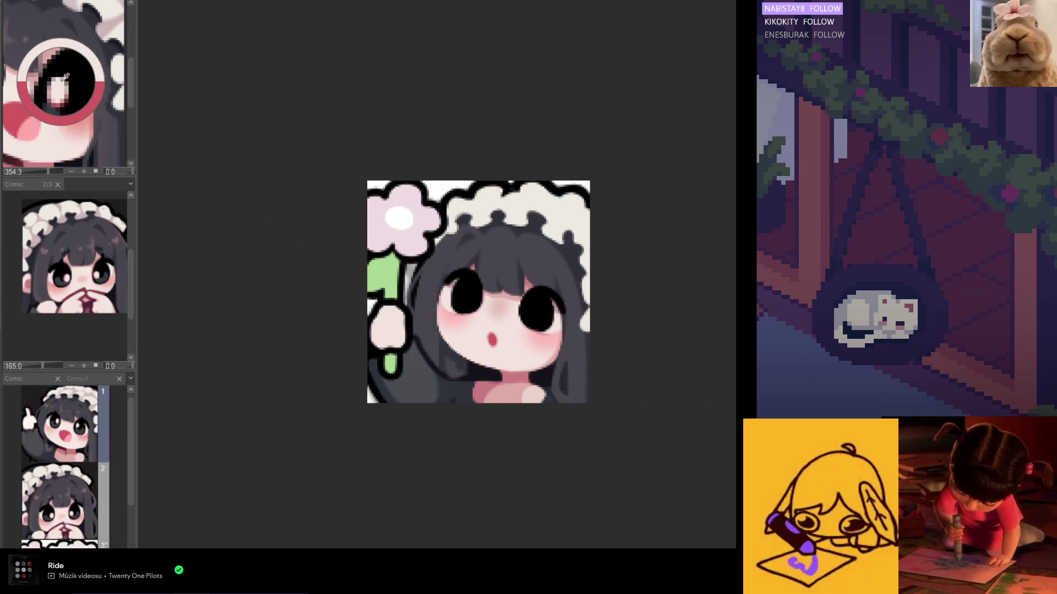
scroll(395, 235, "up", 1)
scroll(465, 276, "up", 1)
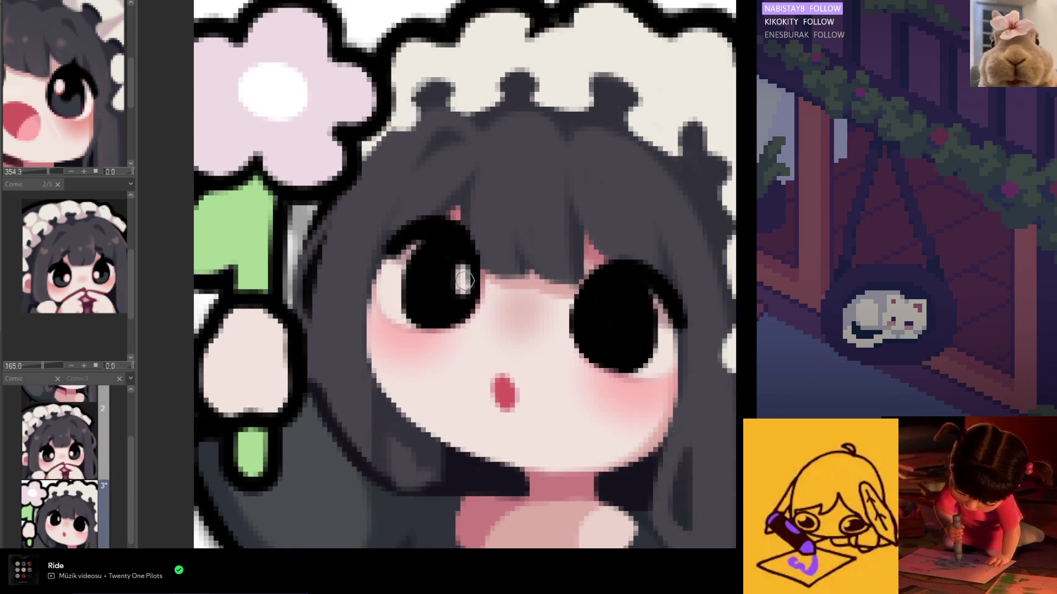
scroll(452, 281, "down", 1)
- Dab white highlights into the left and right eyes and sample a colour from the reference
left_click_drag(453, 289, 460, 277)
left_click_drag(543, 305, 544, 298)
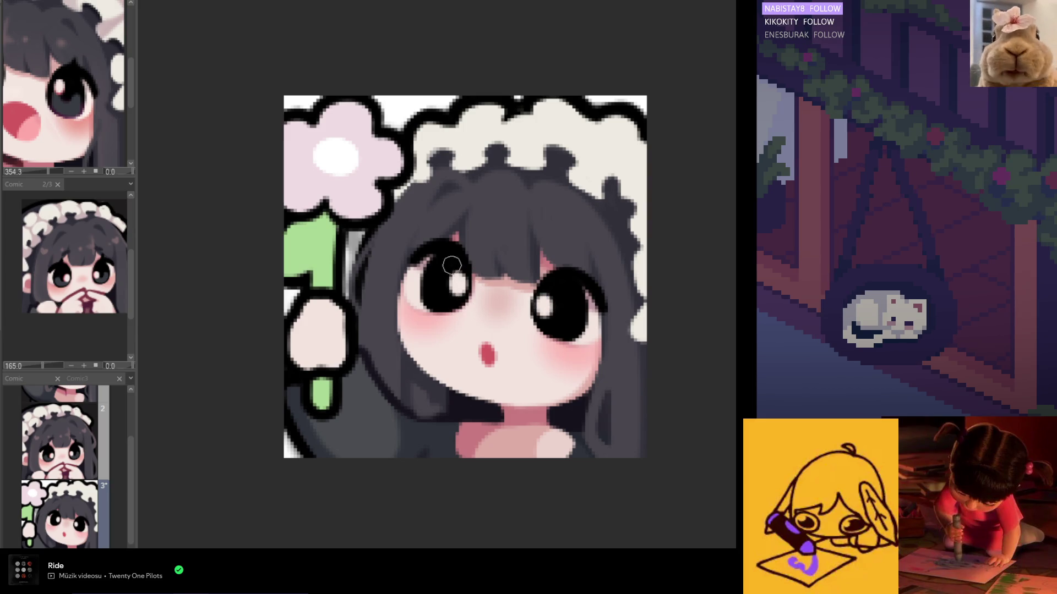
scroll(446, 240, "down", 5)
scroll(450, 214, "down", 1)
key("Insert")
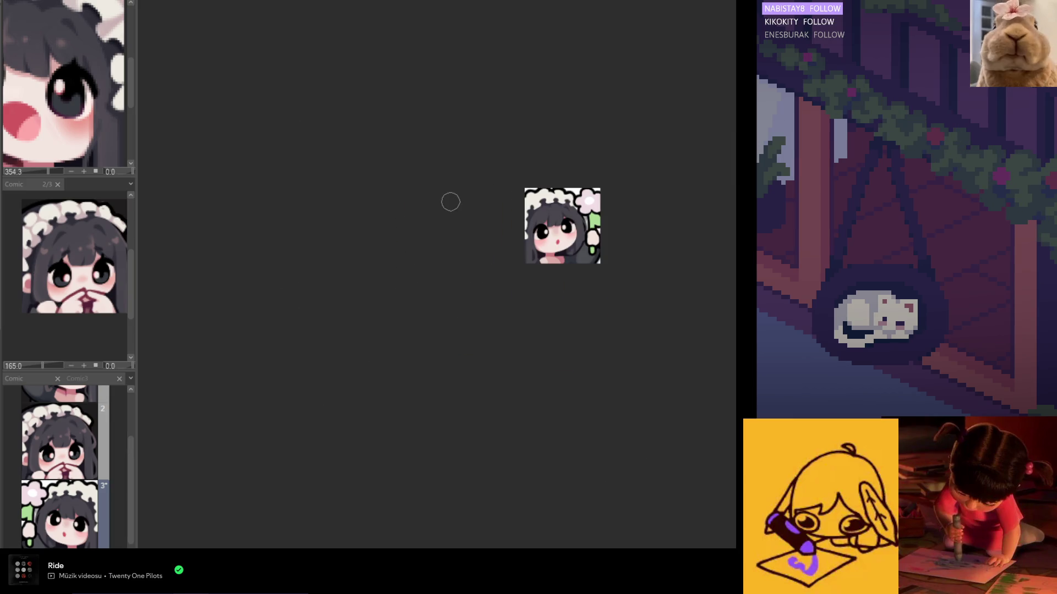
key("Insert")
scroll(450, 201, "up", 1)
scroll(451, 201, "up", 1)
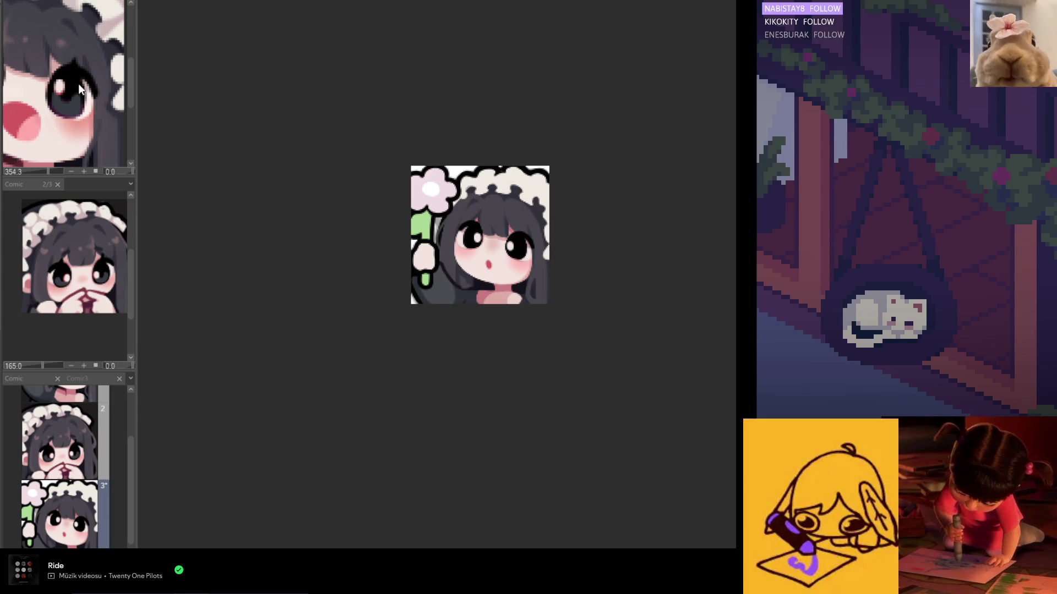
scroll(60, 466, "up", 2)
scroll(64, 83, "up", 1)
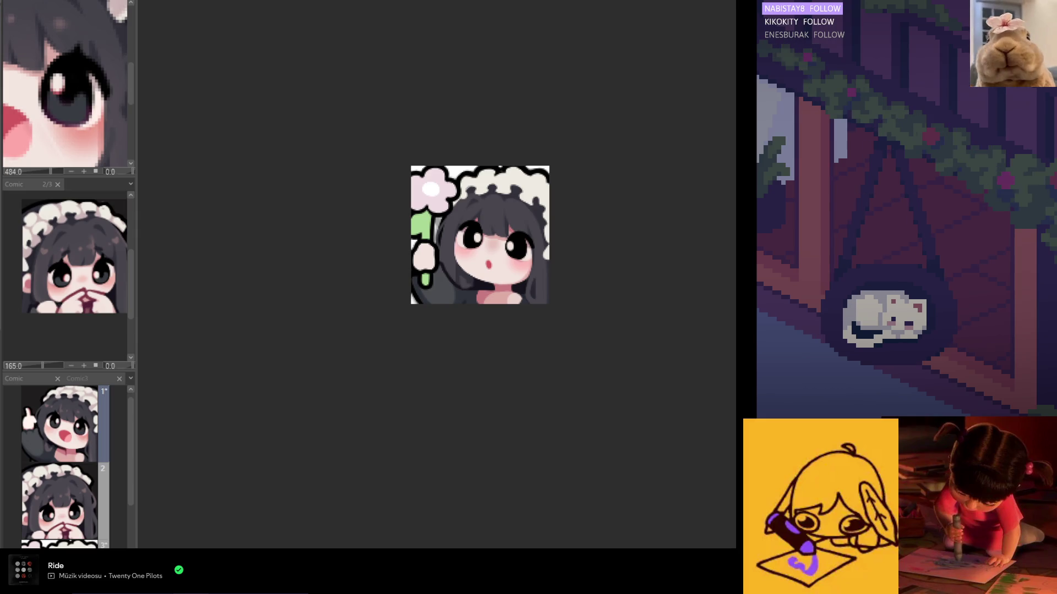
left_click(59, 83)
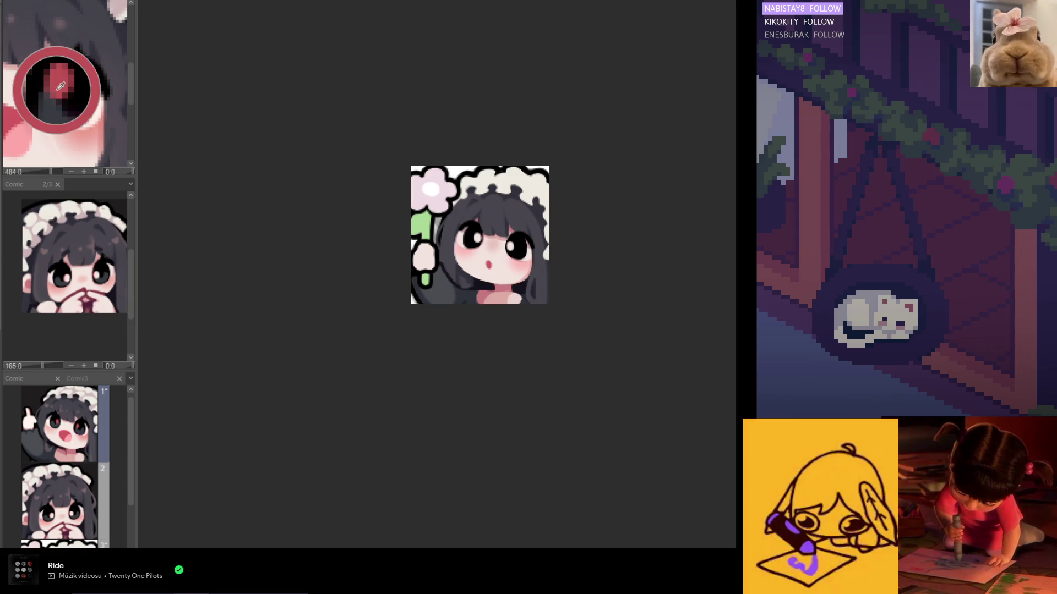
- Try a lighter grey patch over the left eye and undo it
key("ctrl+z")
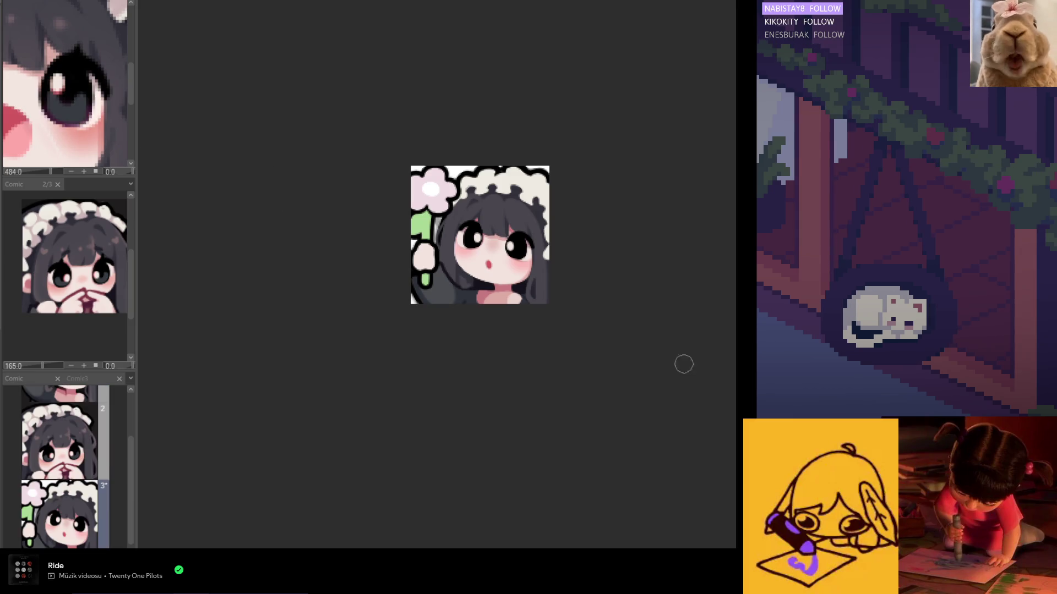
scroll(527, 231, "up", 3)
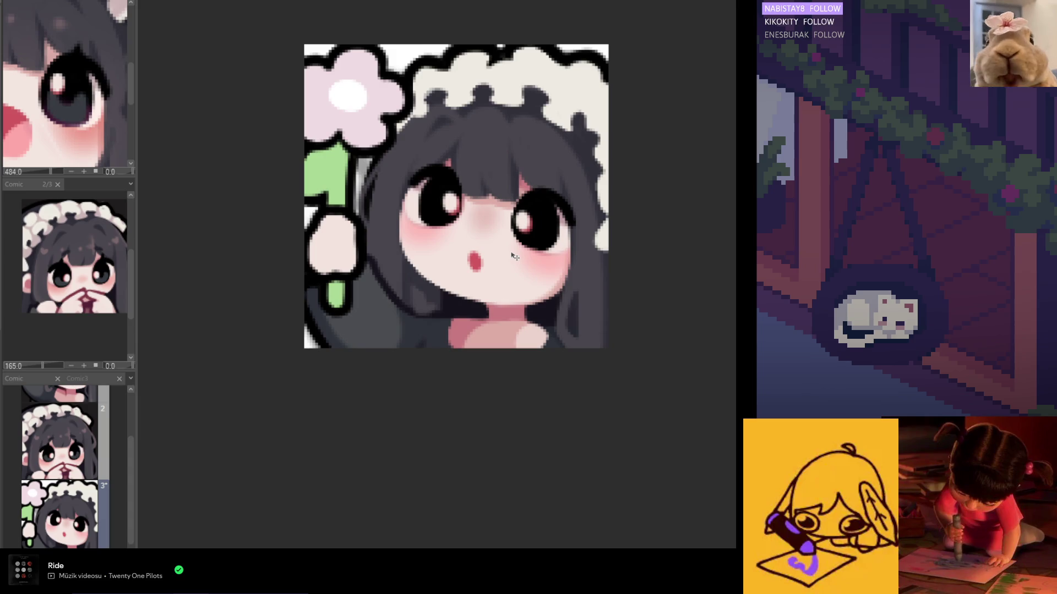
scroll(485, 297, "down", 2)
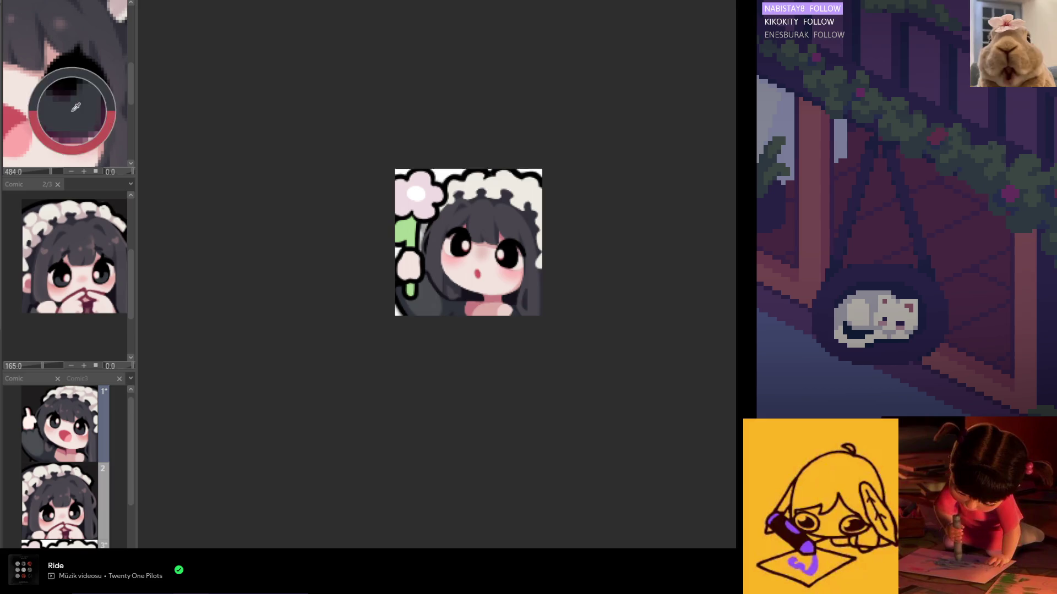
scroll(526, 246, "up", 2)
scroll(526, 247, "up", 1)
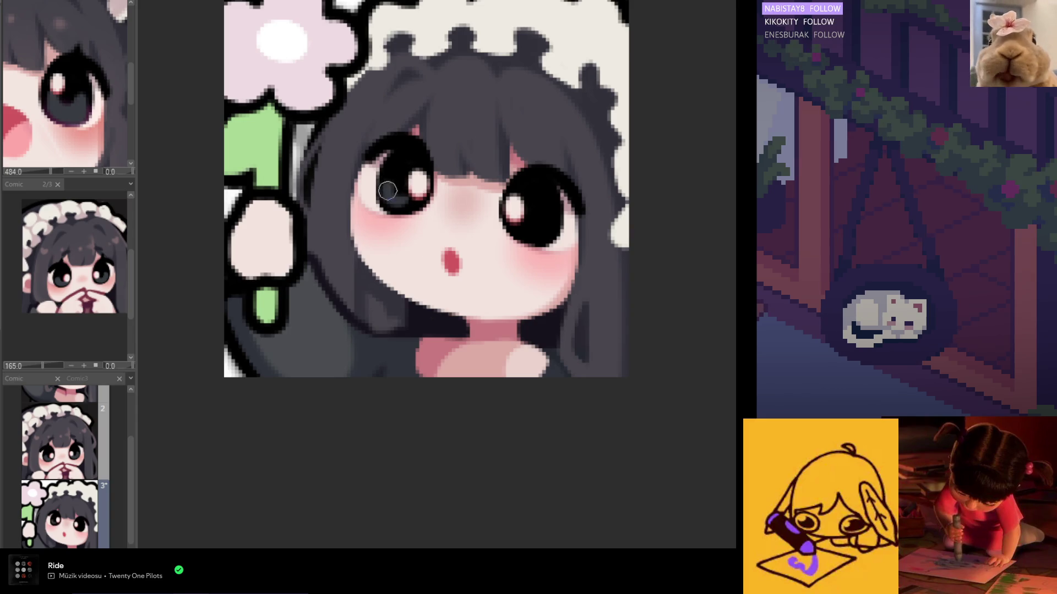
left_click_drag(392, 189, 407, 193)
key("ctrl+z")
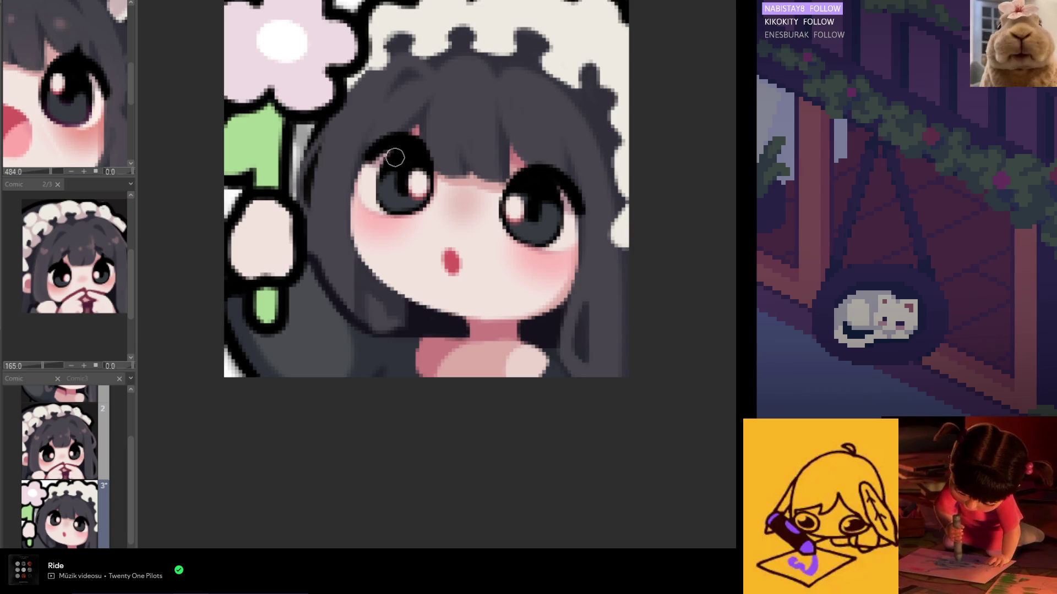
scroll(399, 193, "down", 2)
scroll(412, 240, "down", 3)
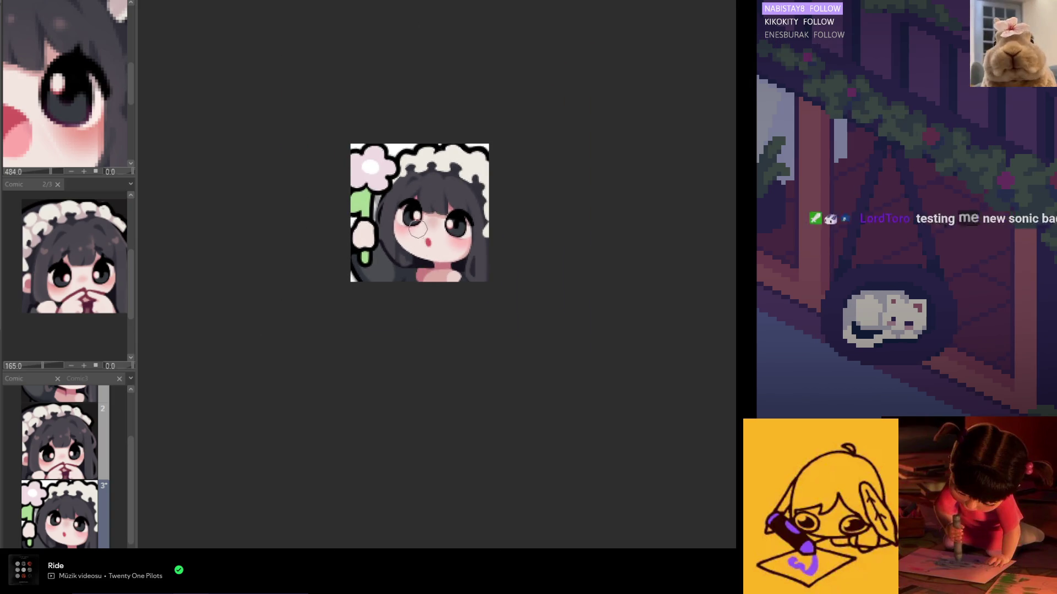
scroll(445, 263, "down", 1)
scroll(445, 263, "up", 3)
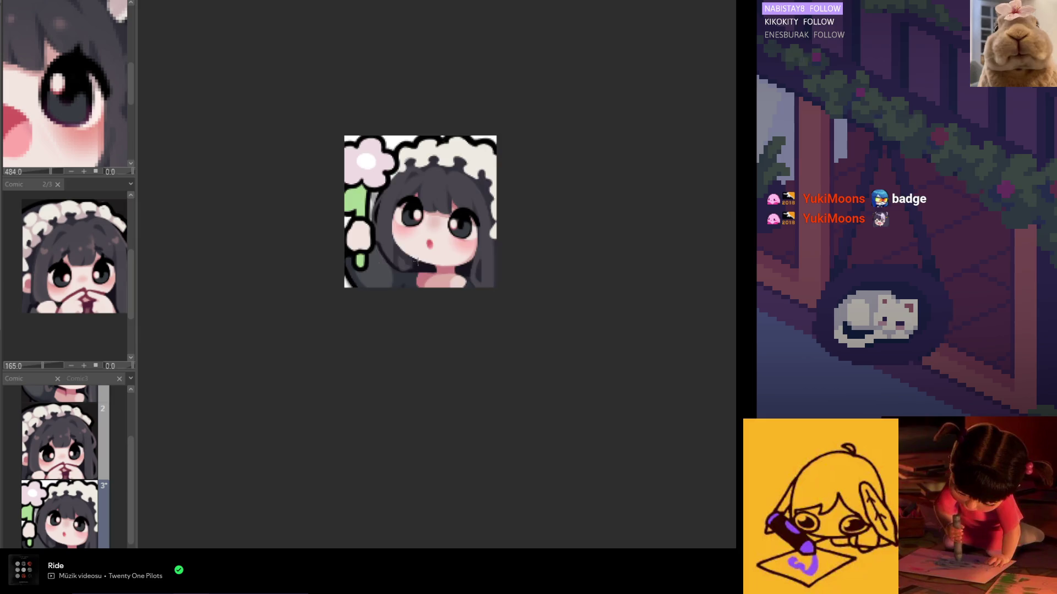
scroll(451, 239, "up", 2)
- Select and transform the mouth area, commit it, then start a new blank canvas
left_click_drag(411, 259, 412, 260)
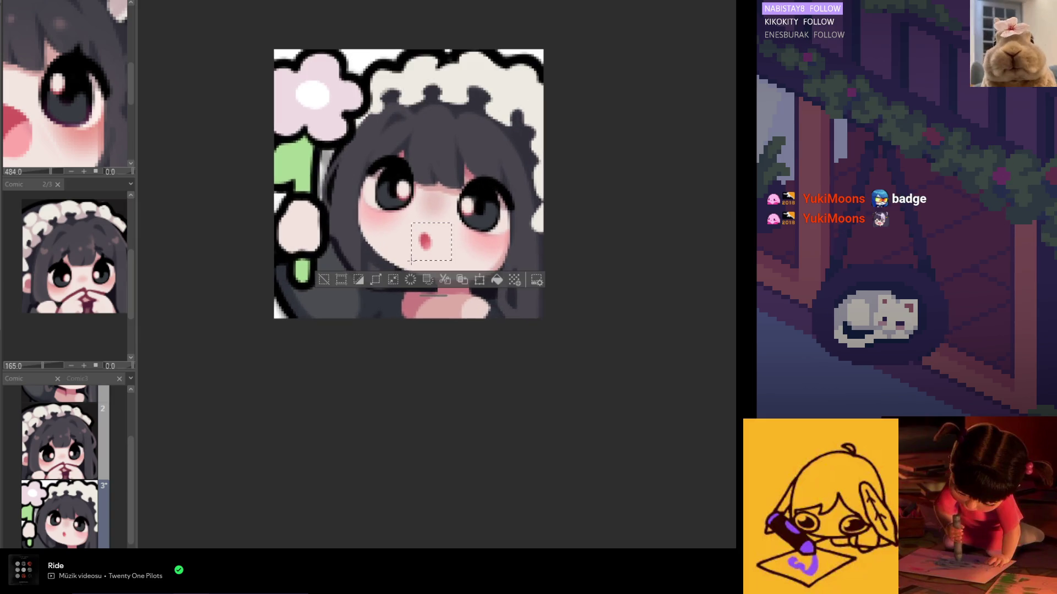
left_click(479, 280)
key("Return")
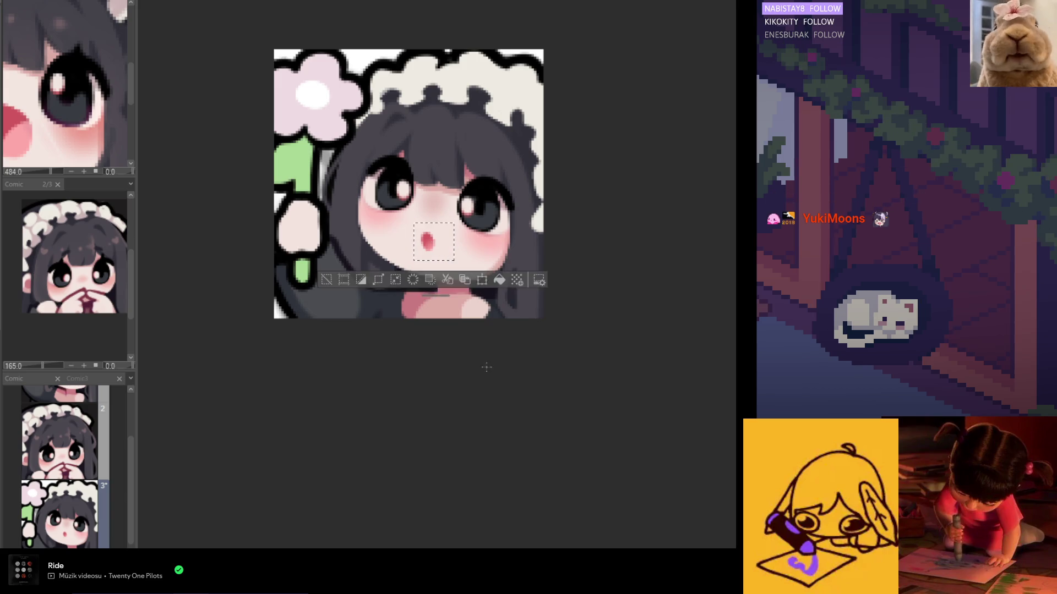
scroll(505, 435, "down", 4)
scroll(505, 436, "down", 2)
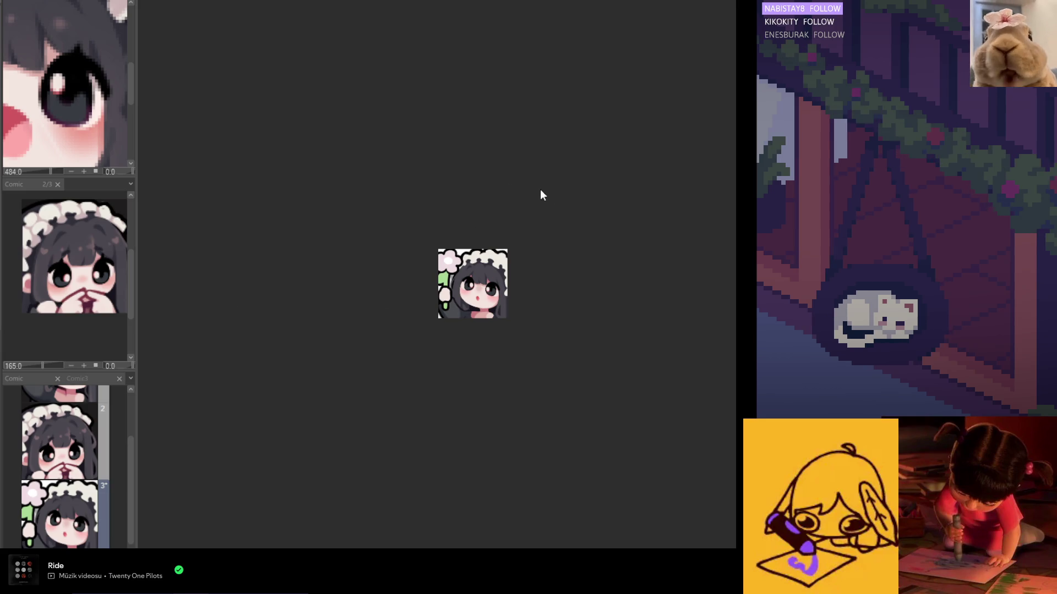
key("ctrl+Tab")
scroll(627, 149, "up", 3)
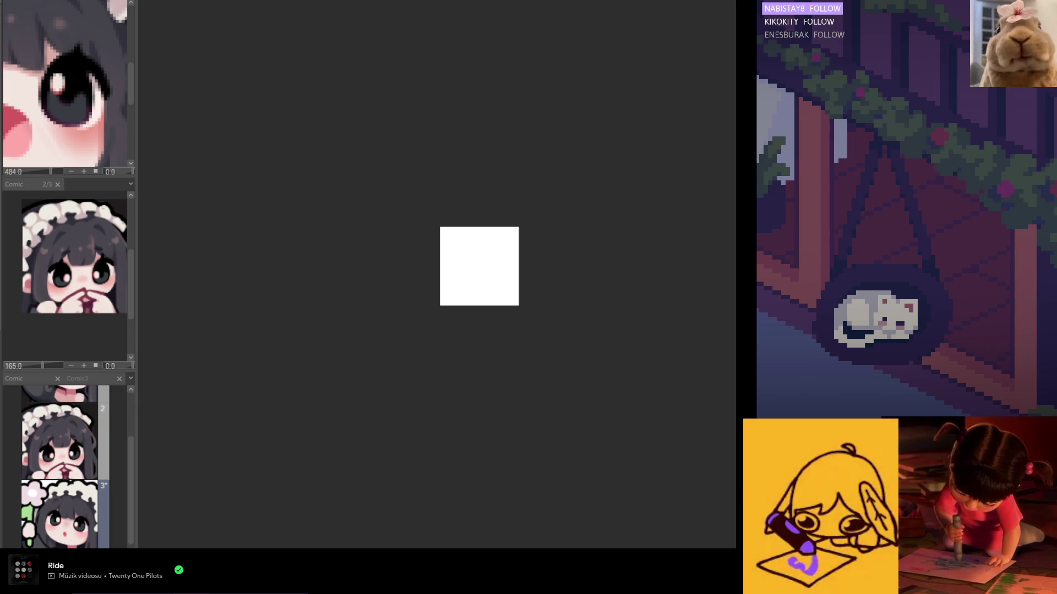
scroll(479, 266, "up", 1)
- Paint the first rounded blue quill shape and fill its white notches and specks
mouse_move(440, 285)
left_mouse_down()
mouse_move(471, 249)
mouse_move(433, 268)
mouse_move(456, 276)
mouse_move(437, 282)
mouse_move(429, 322)
mouse_move(450, 301)
mouse_move(475, 307)
left_mouse_up()
mouse_move(436, 247)
left_mouse_down()
mouse_move(467, 245)
mouse_move(456, 236)
mouse_move(493, 222)
mouse_move(477, 248)
mouse_move(452, 250)
left_mouse_up()
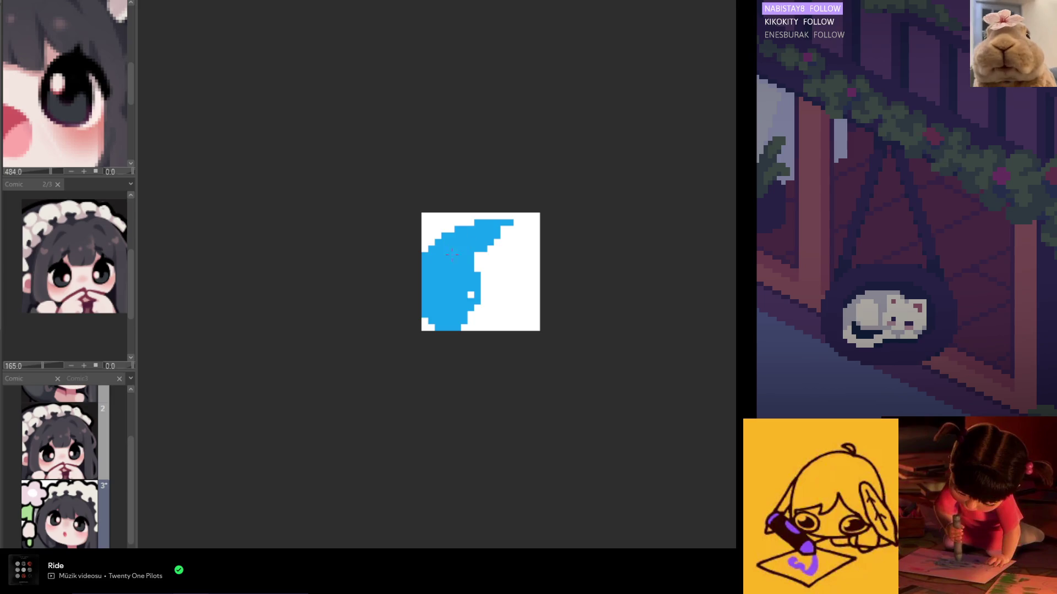
mouse_move(509, 233)
left_mouse_down()
mouse_move(517, 245)
mouse_move(496, 216)
left_mouse_up()
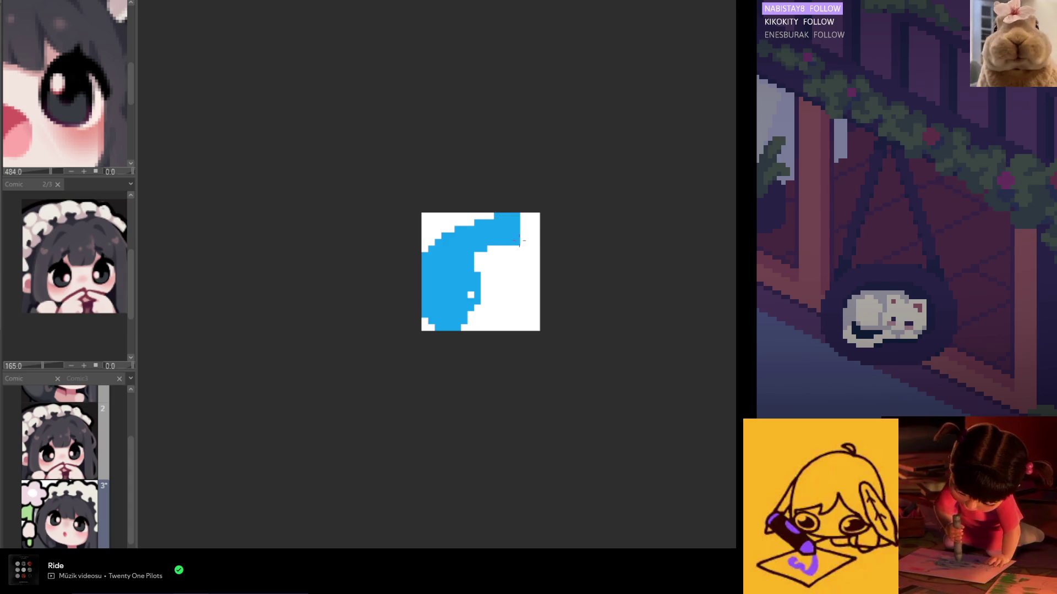
mouse_move(523, 230)
left_mouse_down()
mouse_move(532, 239)
mouse_move(523, 248)
mouse_move(488, 253)
mouse_move(505, 272)
mouse_move(483, 282)
left_mouse_up()
scroll(493, 289, "up", 2)
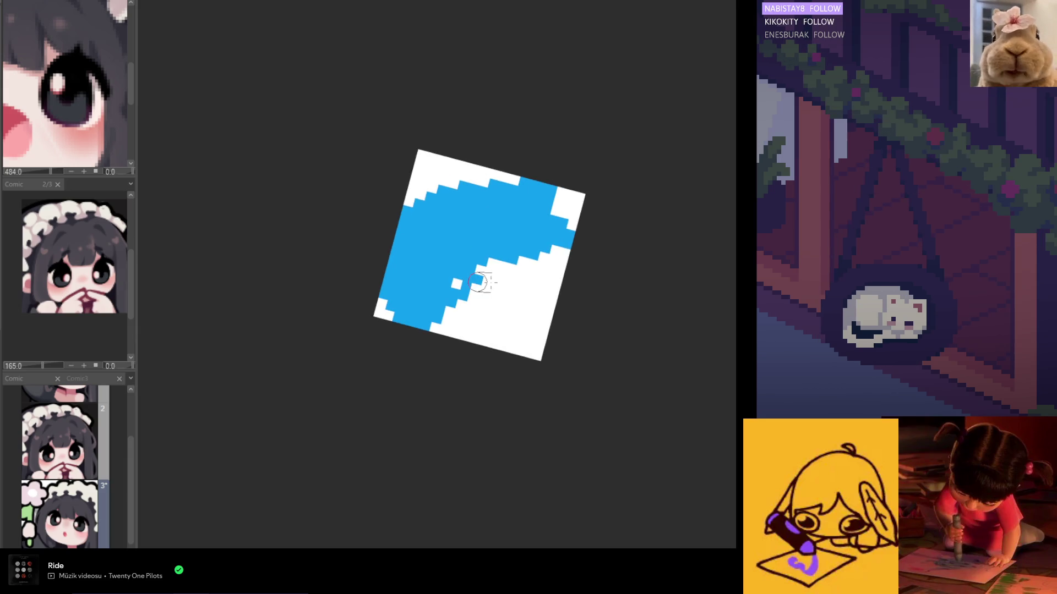
key("Delete")
left_click(460, 298)
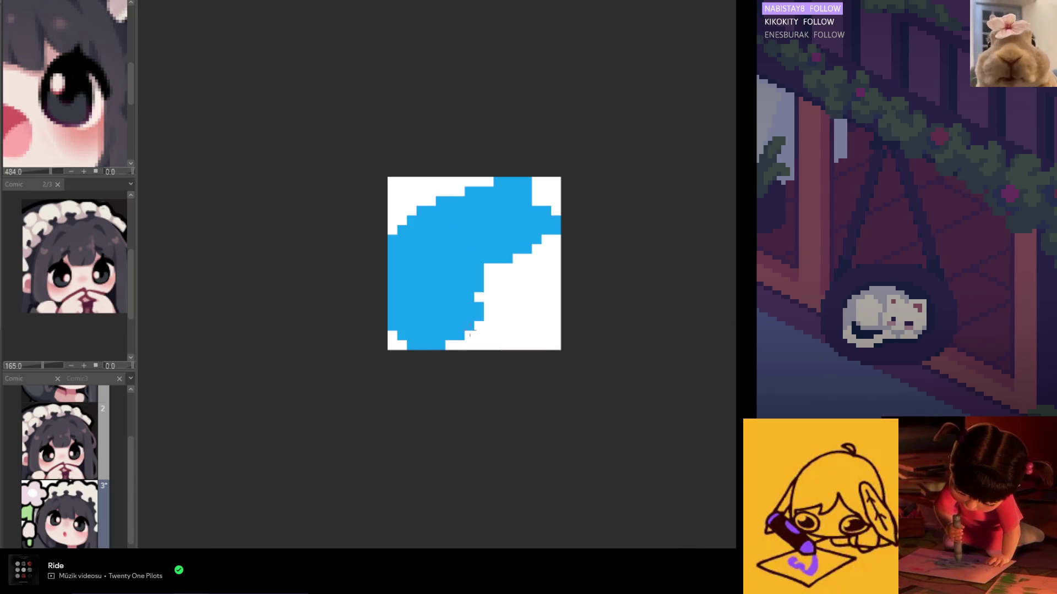
- Extend the blue quills across the remaining white area on the right and bottom
left_click(410, 345)
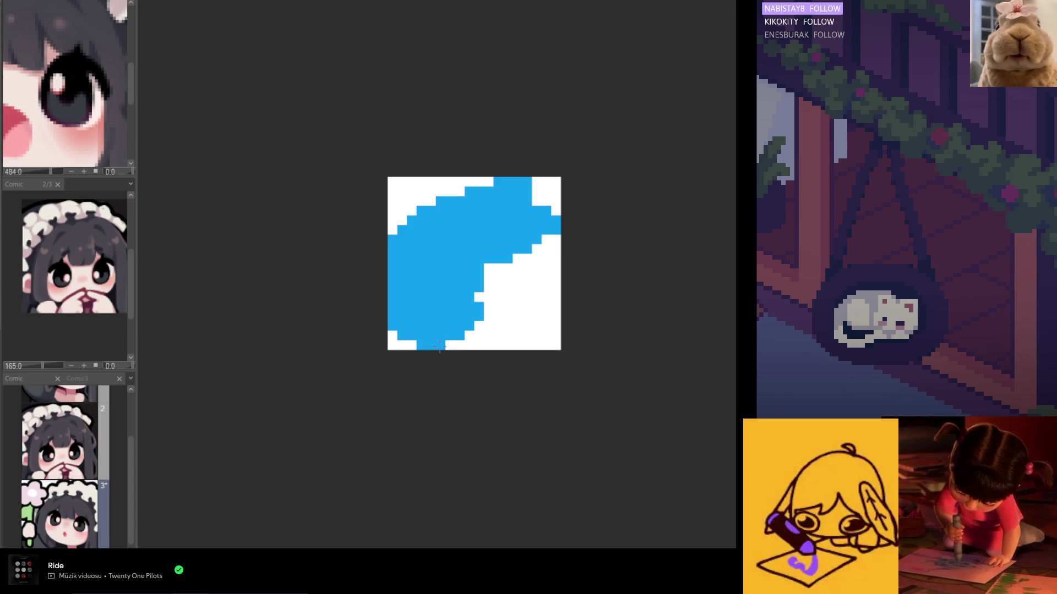
mouse_move(476, 331)
left_mouse_down()
mouse_move(488, 264)
mouse_move(489, 339)
mouse_move(515, 265)
mouse_move(535, 274)
mouse_move(556, 238)
left_mouse_up()
left_click_drag(518, 279, 547, 263)
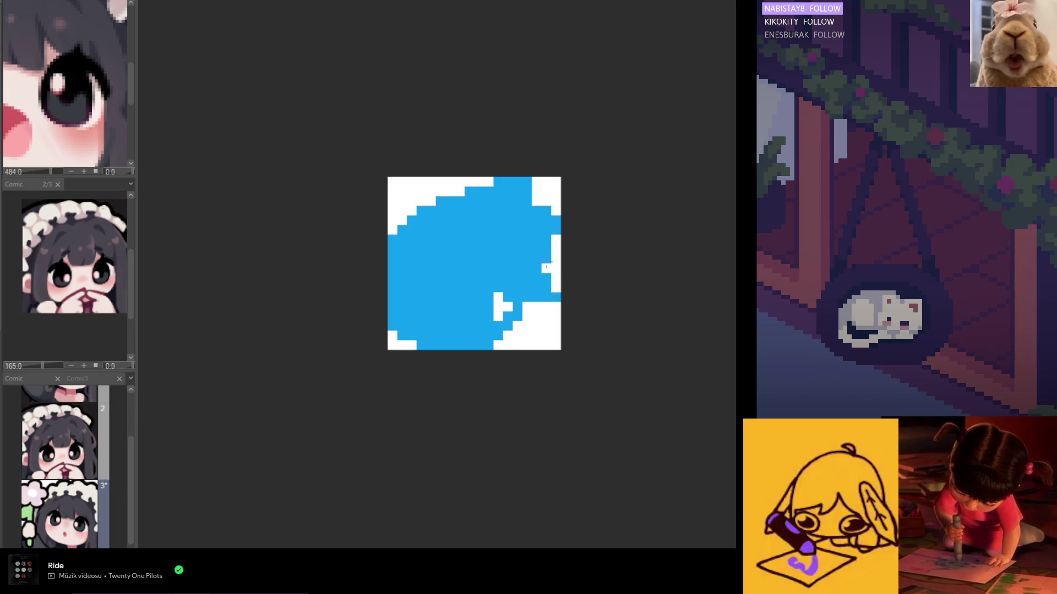
mouse_move(501, 306)
left_mouse_down()
mouse_move(549, 315)
mouse_move(497, 346)
mouse_move(521, 335)
left_mouse_up()
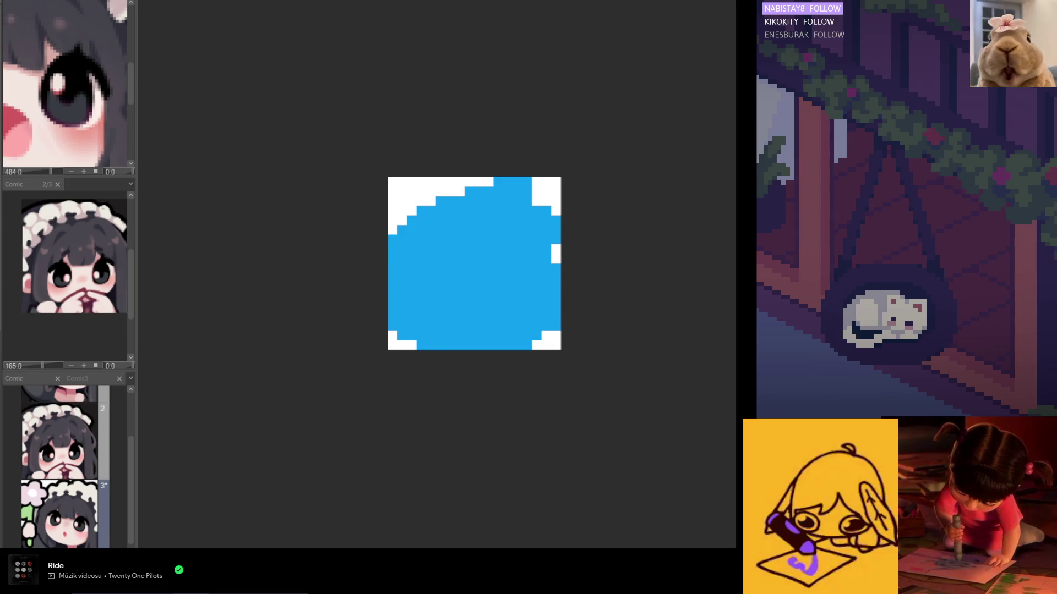
- Paint the tan muzzle along the bottom-left and left edge, then add white at the bottom and left
mouse_move(430, 323)
left_mouse_down()
mouse_move(443, 336)
mouse_move(414, 343)
left_mouse_up()
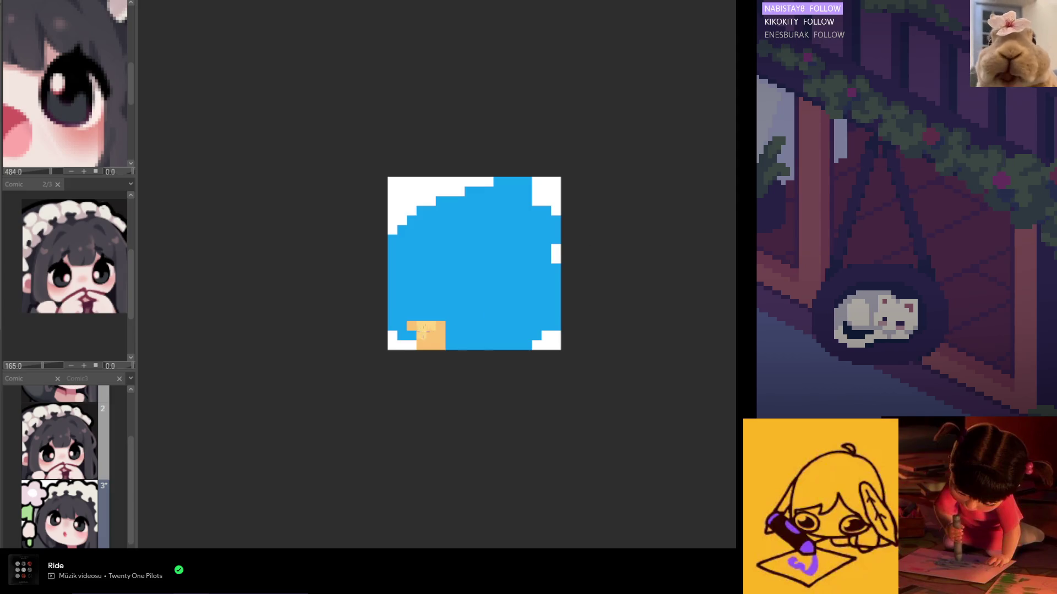
left_click_drag(412, 331, 402, 328)
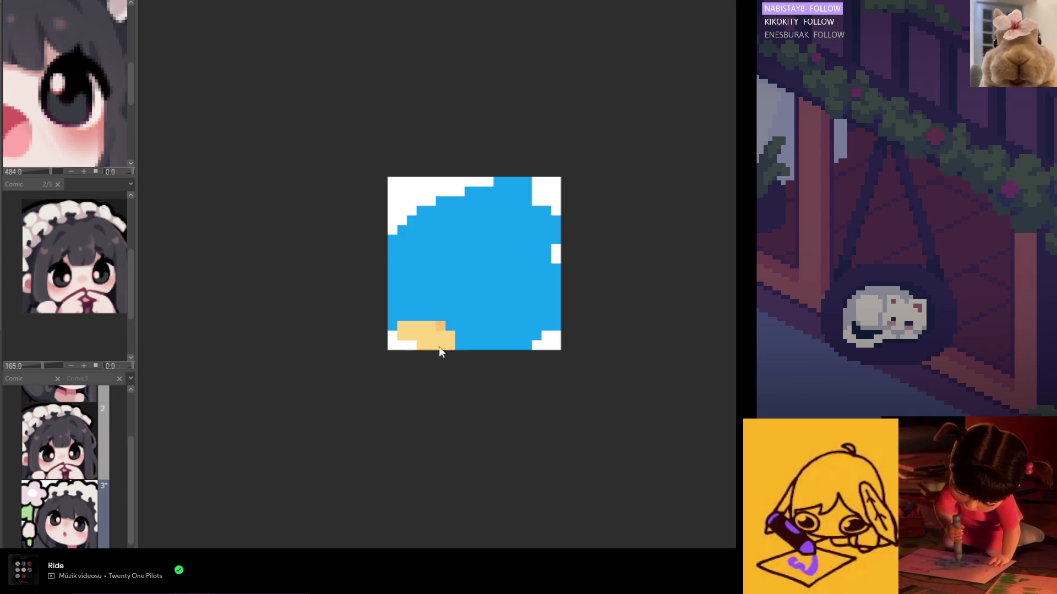
mouse_move(391, 275)
left_mouse_down()
mouse_move(392, 306)
mouse_move(460, 307)
mouse_move(472, 285)
mouse_move(476, 299)
mouse_move(439, 303)
mouse_move(491, 337)
mouse_move(452, 330)
mouse_move(495, 339)
left_mouse_up()
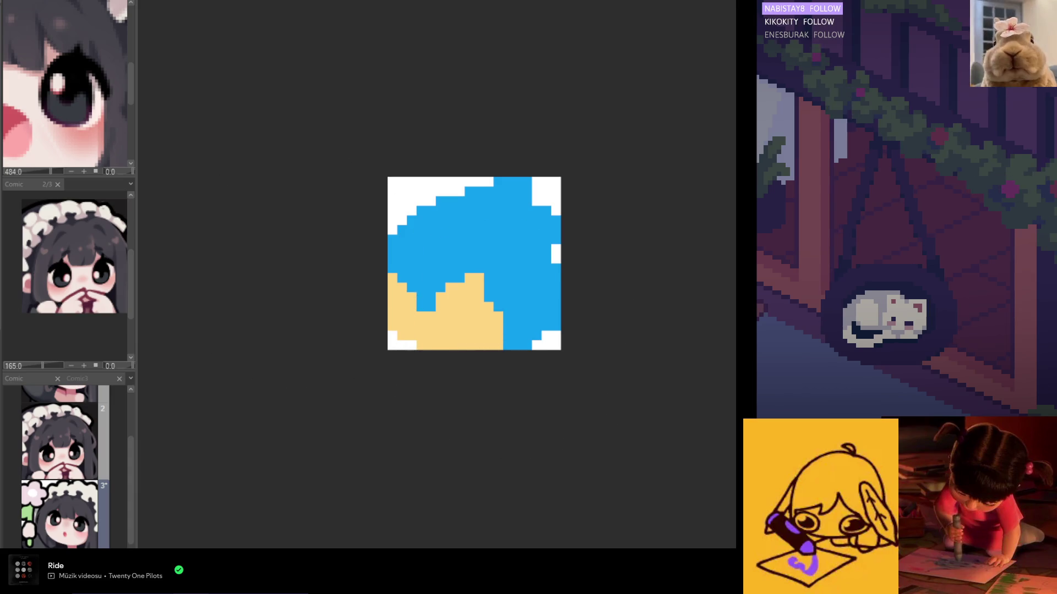
mouse_move(535, 345)
left_mouse_down()
mouse_move(511, 348)
mouse_move(500, 303)
left_mouse_up()
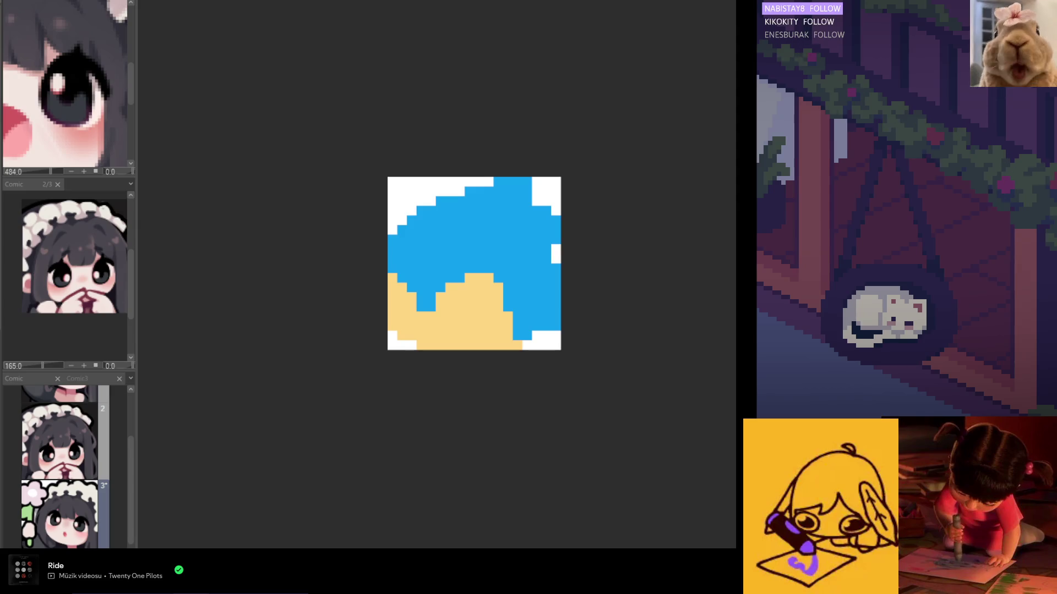
left_click_drag(397, 281, 397, 308)
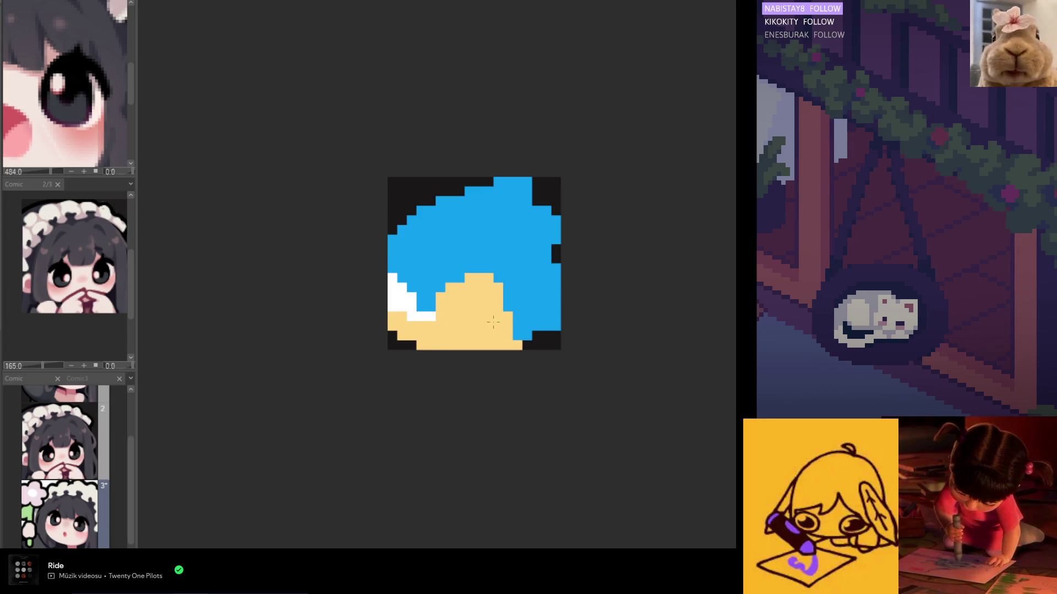
- Extend the white eye patch up into the blue quills and across the tan muzzle
left_click(426, 321)
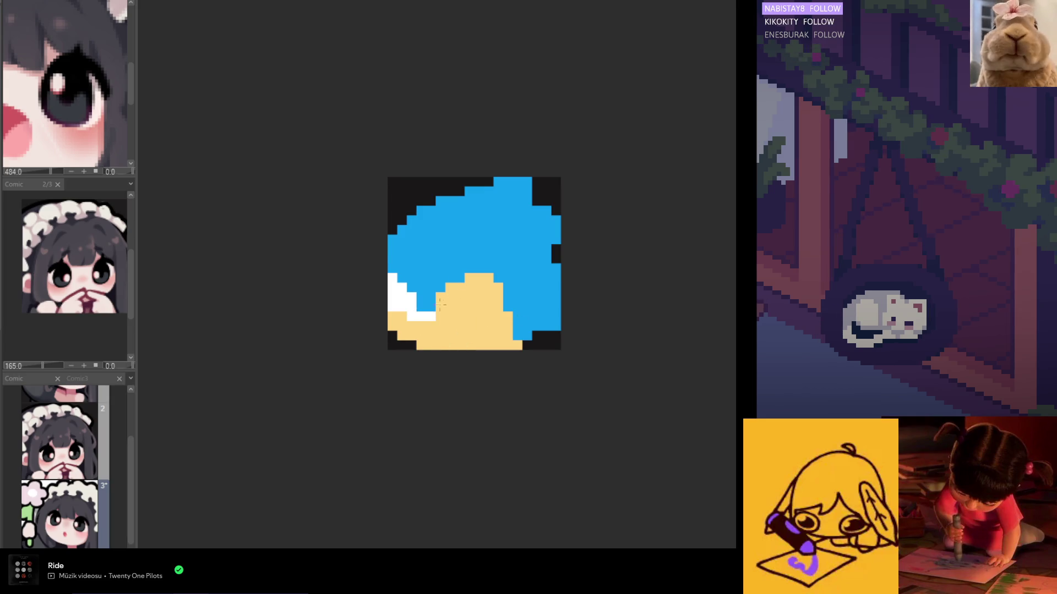
left_click(434, 313)
mouse_move(444, 302)
left_mouse_down()
mouse_move(479, 283)
mouse_move(483, 304)
mouse_move(464, 306)
mouse_move(452, 327)
mouse_move(487, 314)
left_mouse_up()
left_click(396, 317)
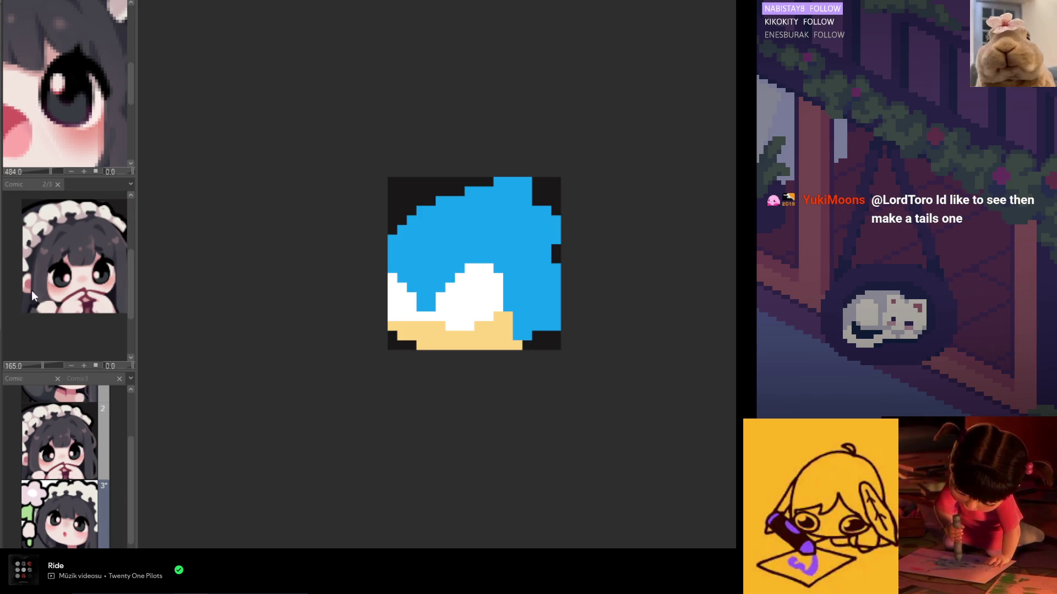
key("ctrl+t")
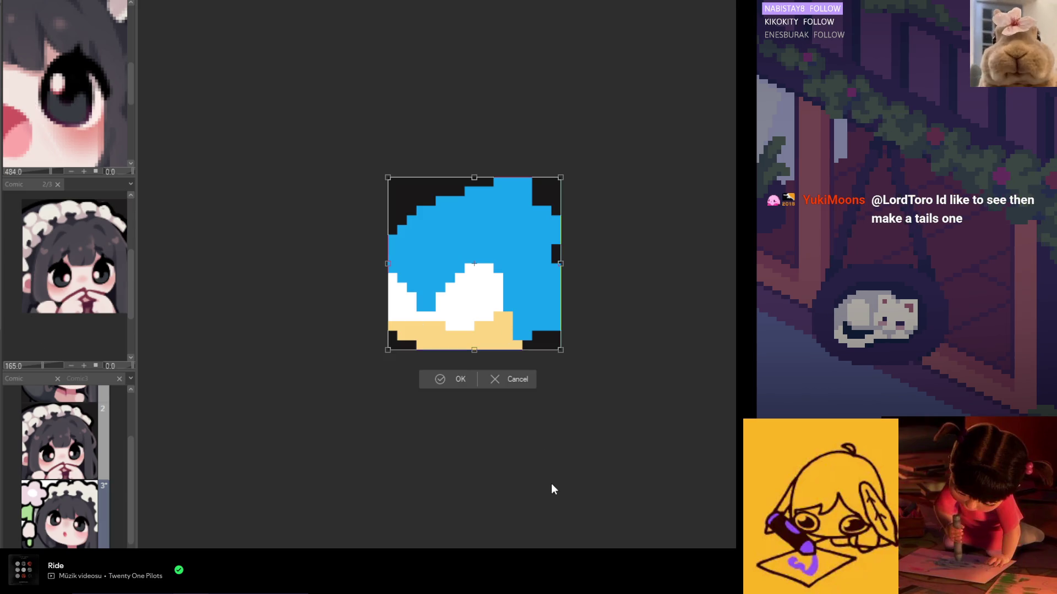
key("h")
left_click(447, 381)
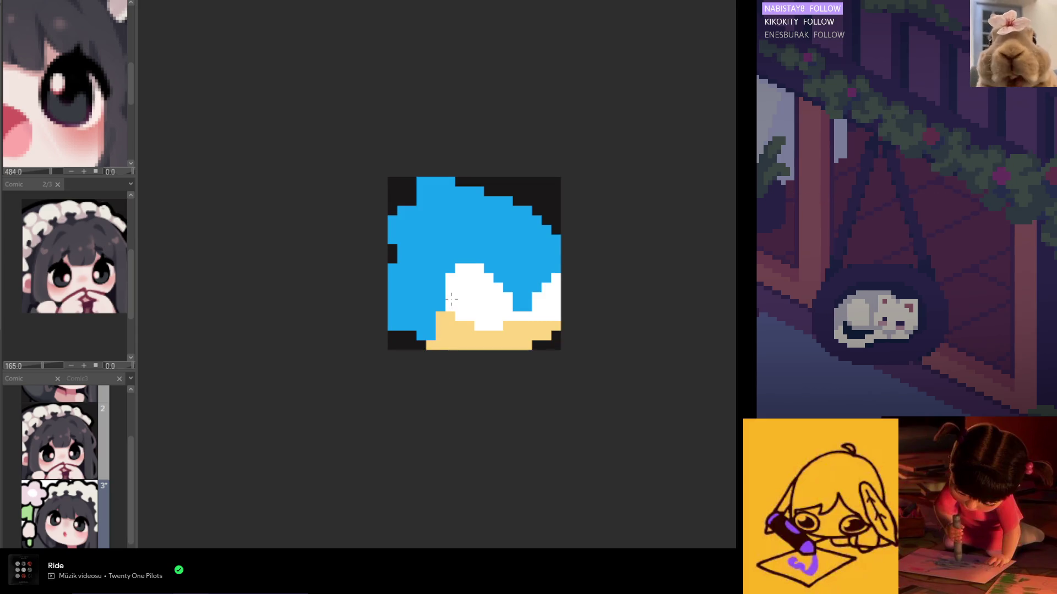
key("ctrl+z")
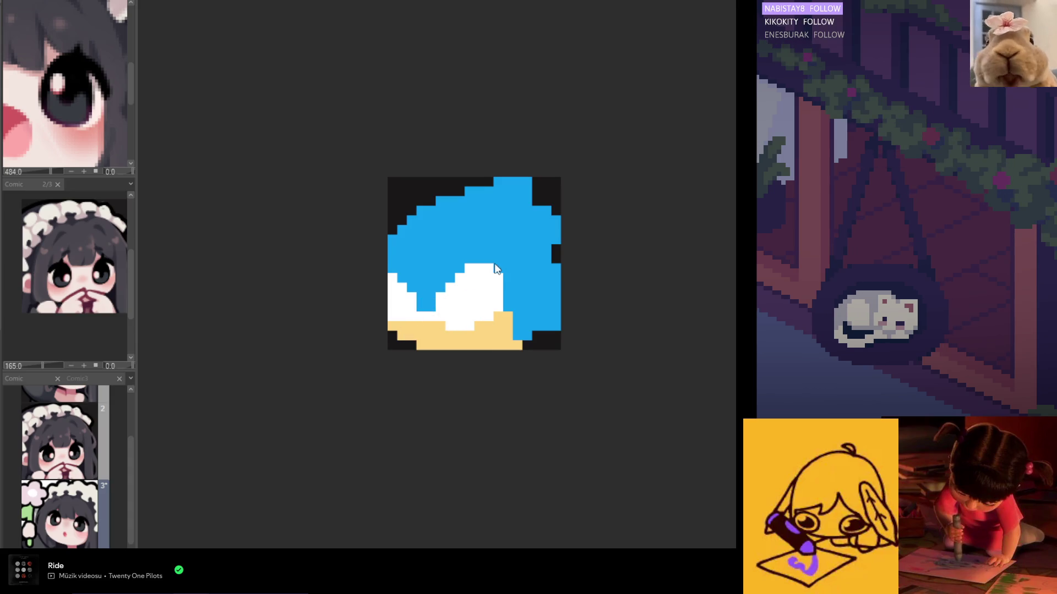
- Draw the black pupil and dark pixels at the left of the eye, undoing a stray stroke
mouse_move(477, 295)
left_mouse_down()
mouse_move(480, 305)
mouse_move(484, 294)
mouse_move(496, 299)
left_mouse_up()
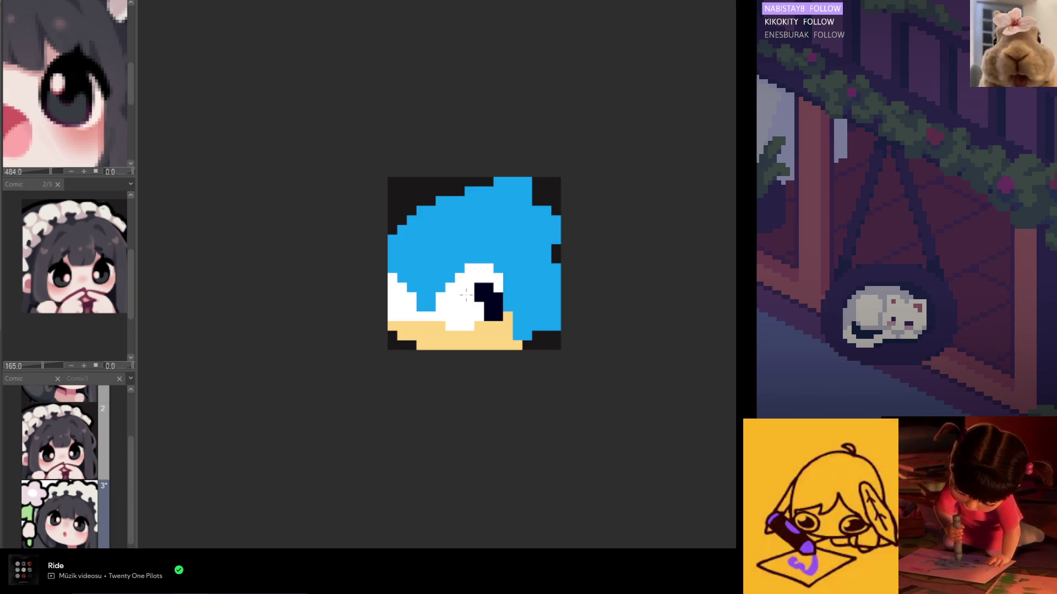
key("ctrl+z")
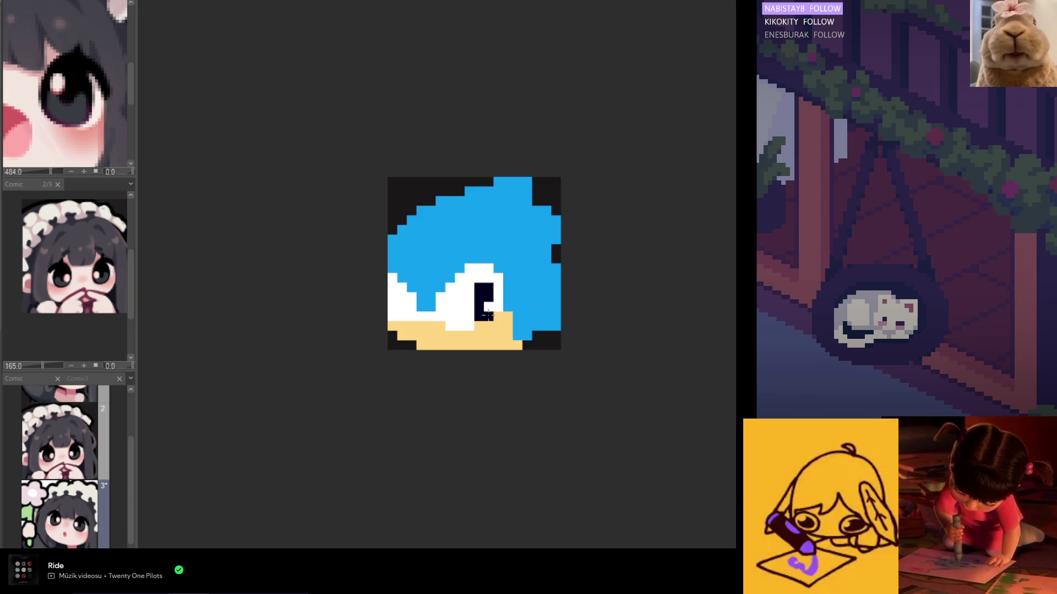
scroll(487, 314, "down", 1)
left_click(413, 302)
scroll(438, 297, "down", 2)
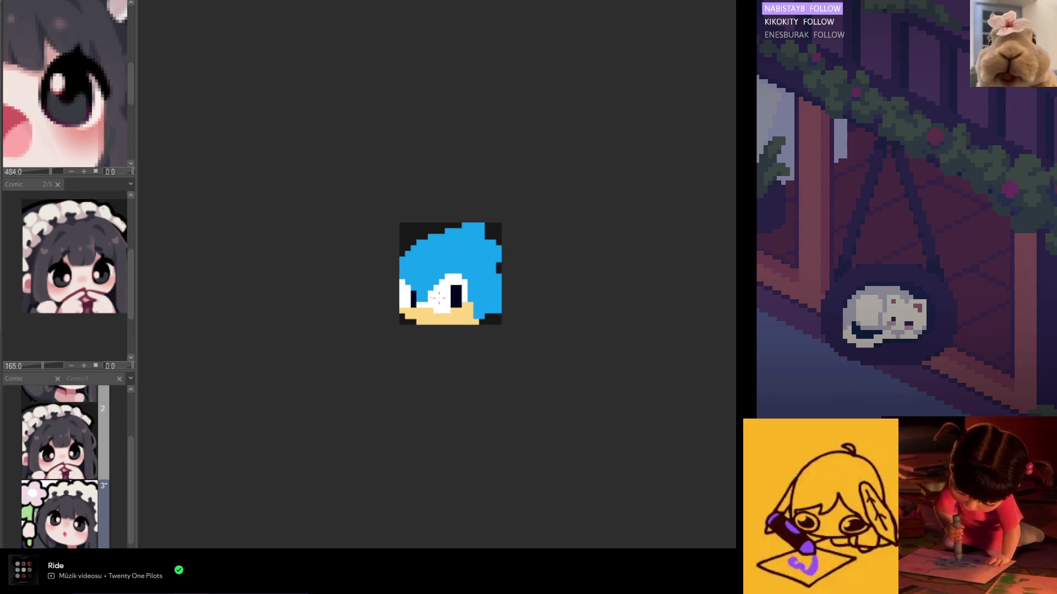
scroll(431, 305, "up", 1)
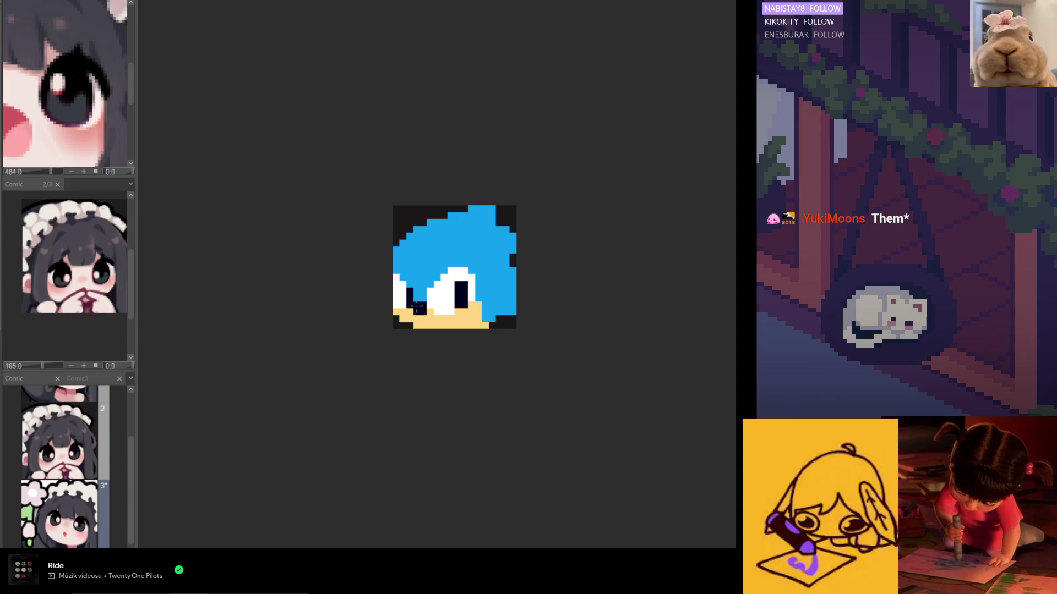
left_click(403, 291)
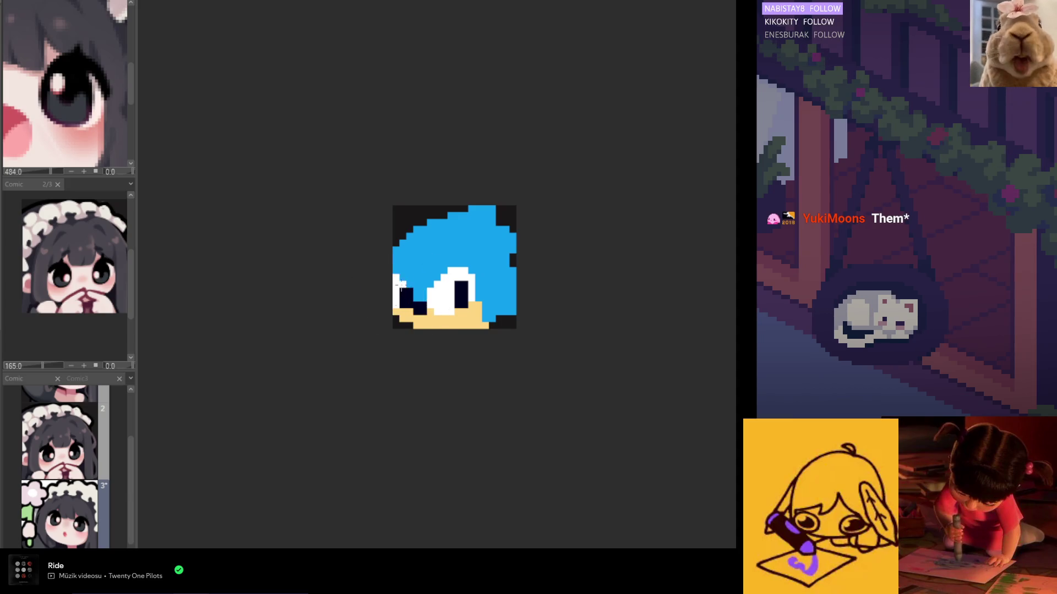
- Draw a dark mouth line on the tan muzzle and pick up the eye colour
left_click_drag(429, 322, 447, 331)
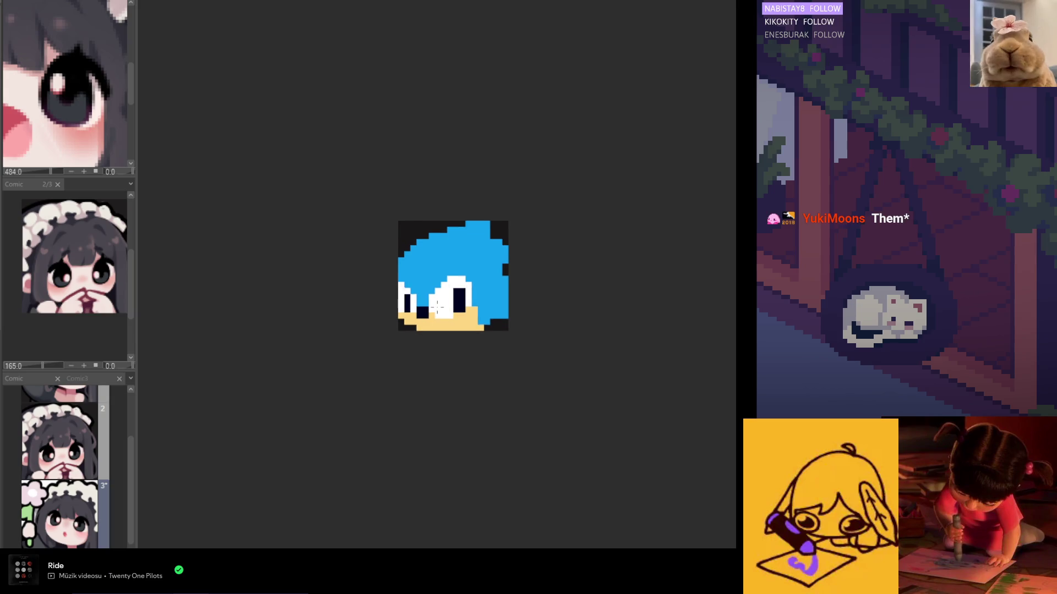
left_click(444, 323)
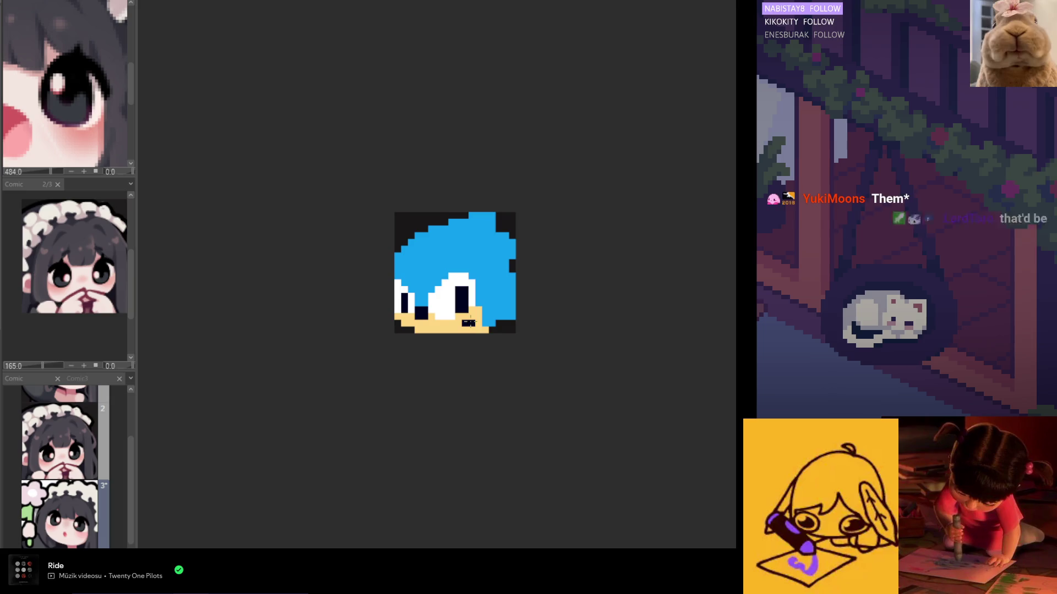
left_click_drag(463, 330, 449, 330)
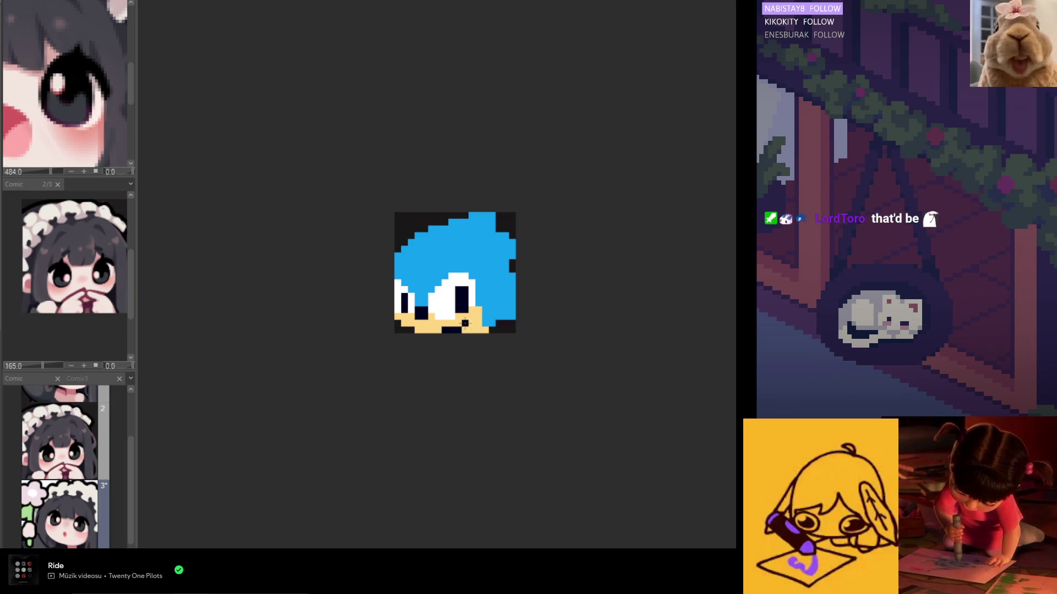
left_click(465, 291, "alt")
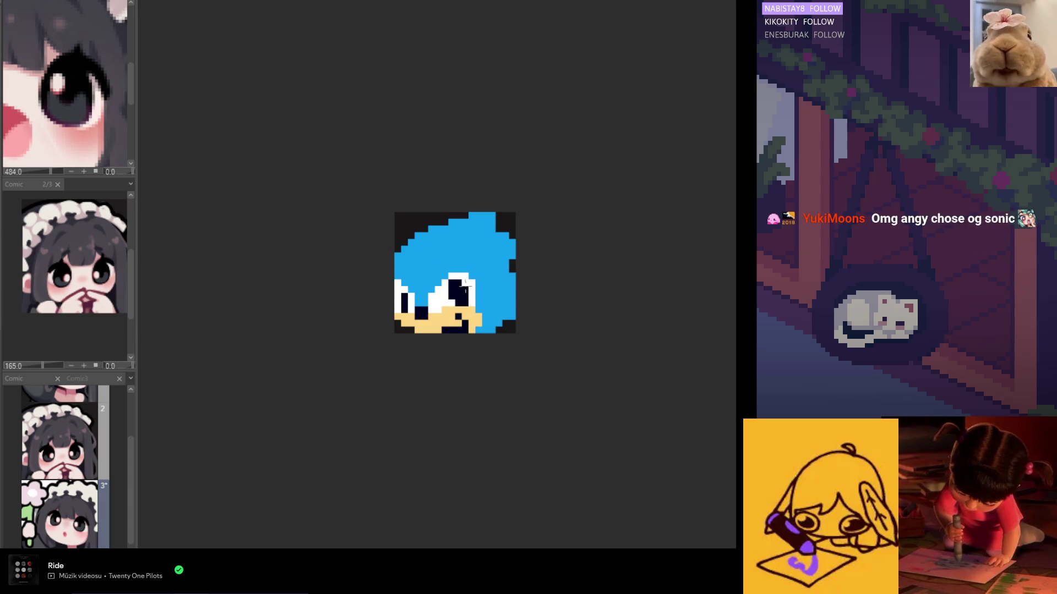
scroll(475, 292, "down", 2)
scroll(463, 305, "up", 2)
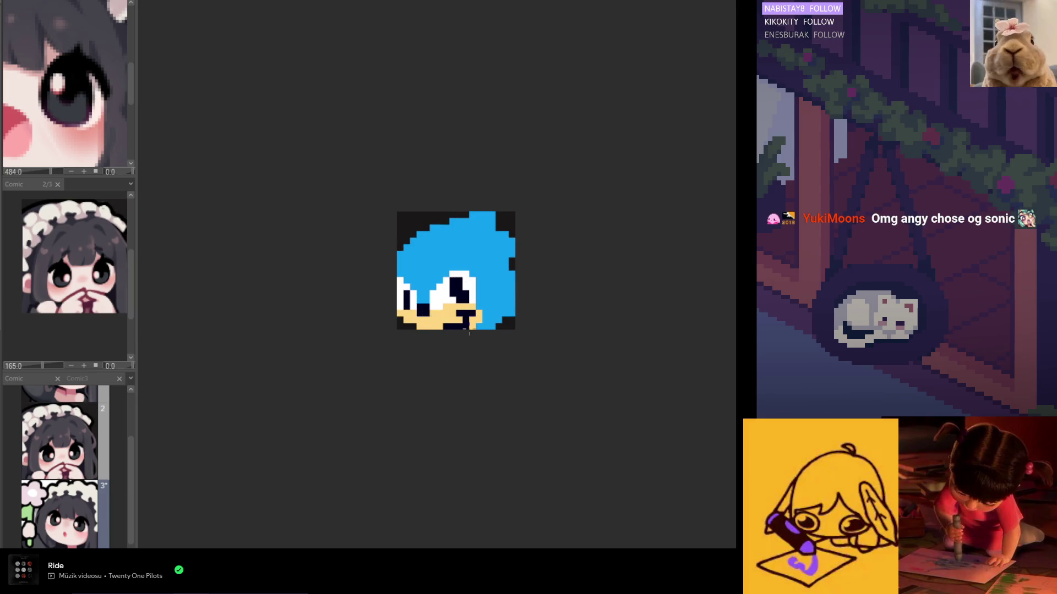
scroll(468, 333, "down", 1)
scroll(475, 330, "down", 2)
scroll(464, 308, "up", 2)
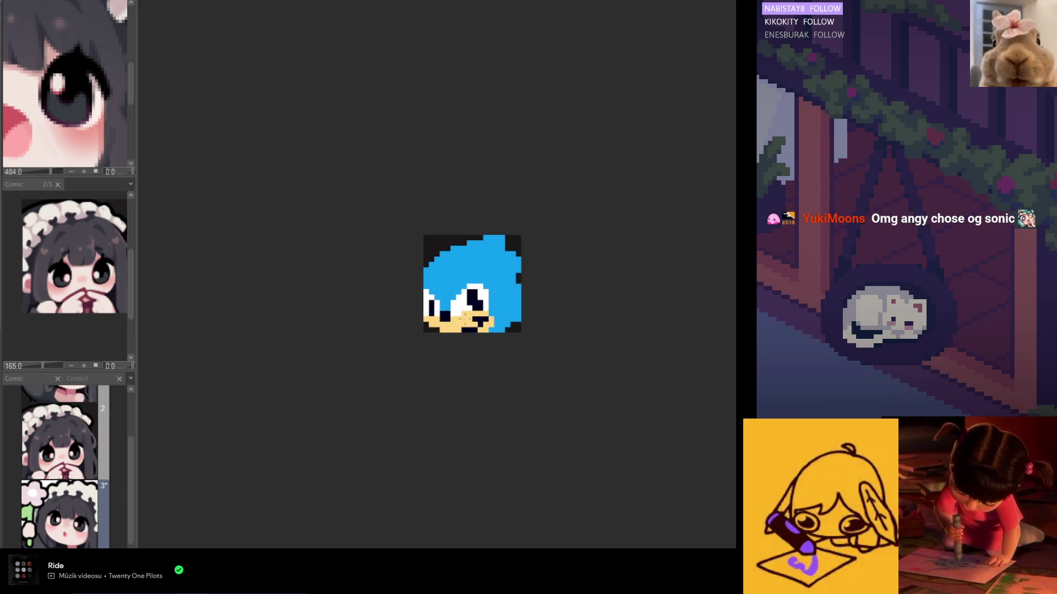
scroll(464, 305, "down", 2)
scroll(464, 306, "up", 1)
scroll(464, 305, "up", 2)
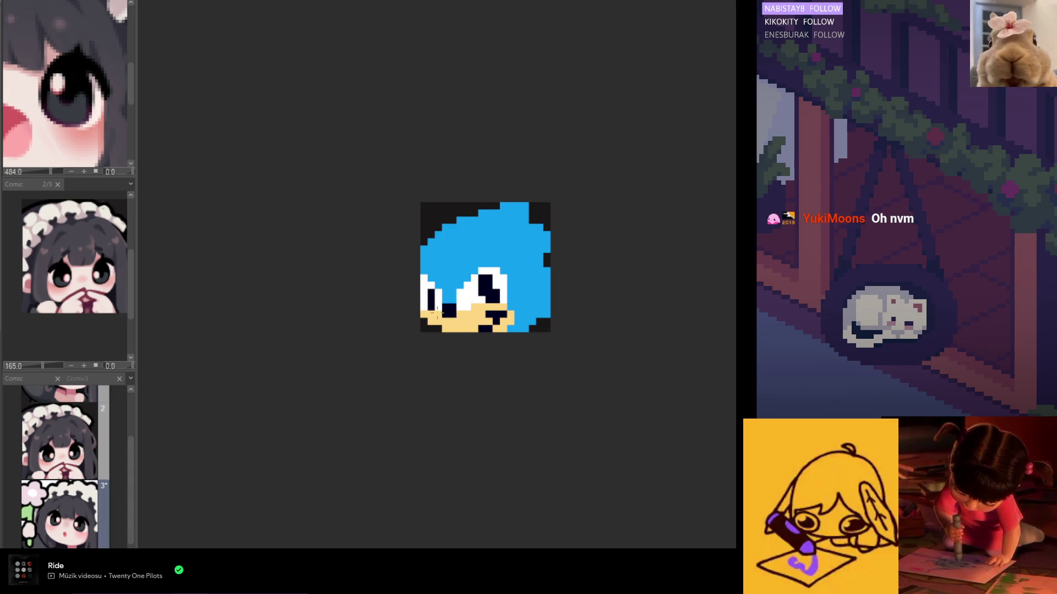
- Touch up pixels by the left eye, dot dark pixels into the mouth and sample a sprite colour
left_click_drag(448, 308, 436, 290)
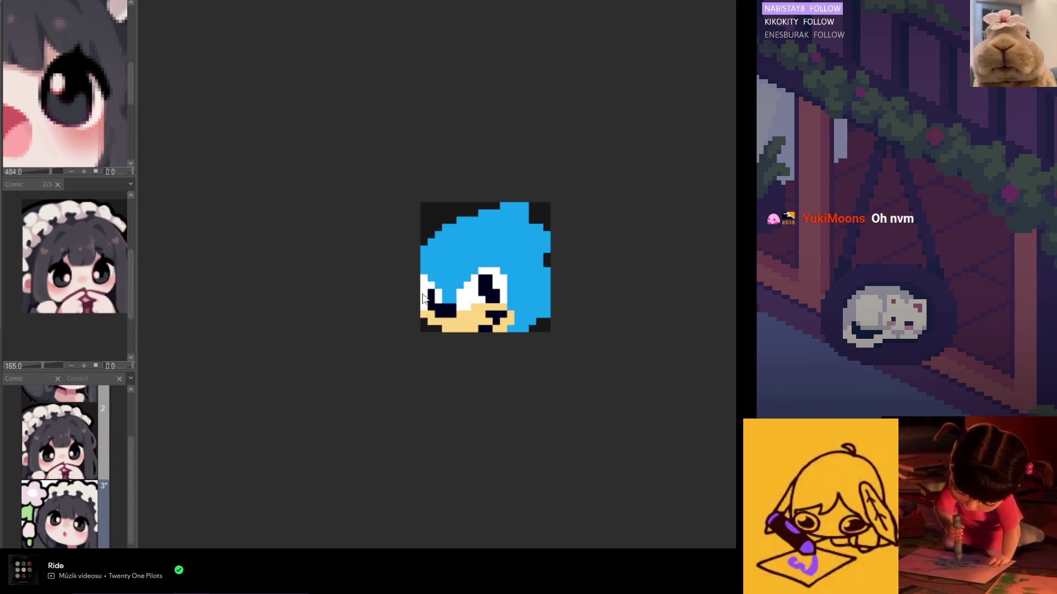
scroll(451, 293, "up", 2)
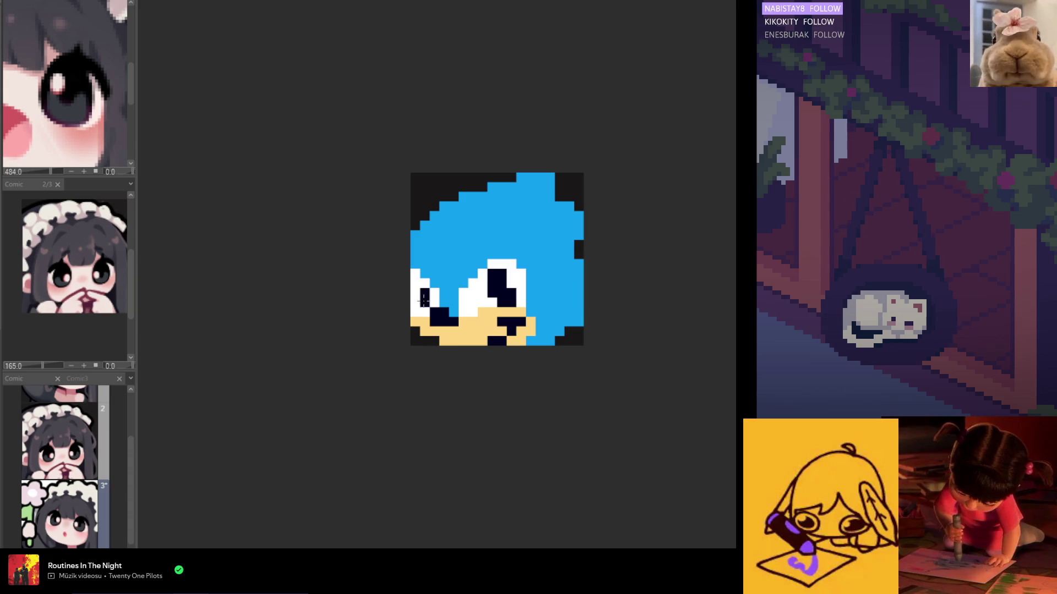
scroll(437, 318, "down", 2)
scroll(445, 322, "down", 1)
scroll(455, 331, "up", 2)
scroll(457, 334, "up", 1)
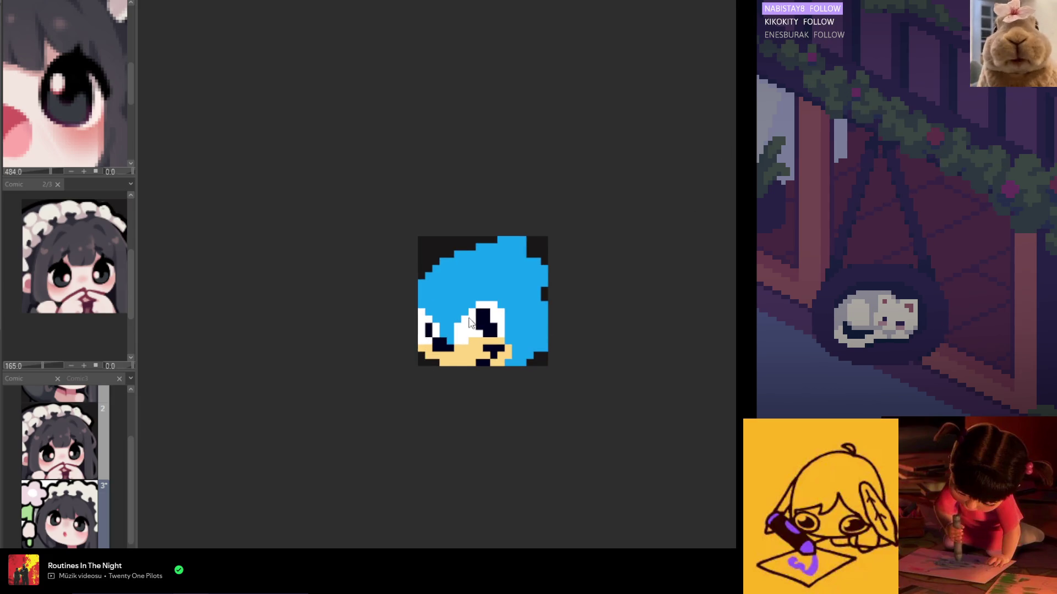
left_click(482, 355)
left_click(508, 349)
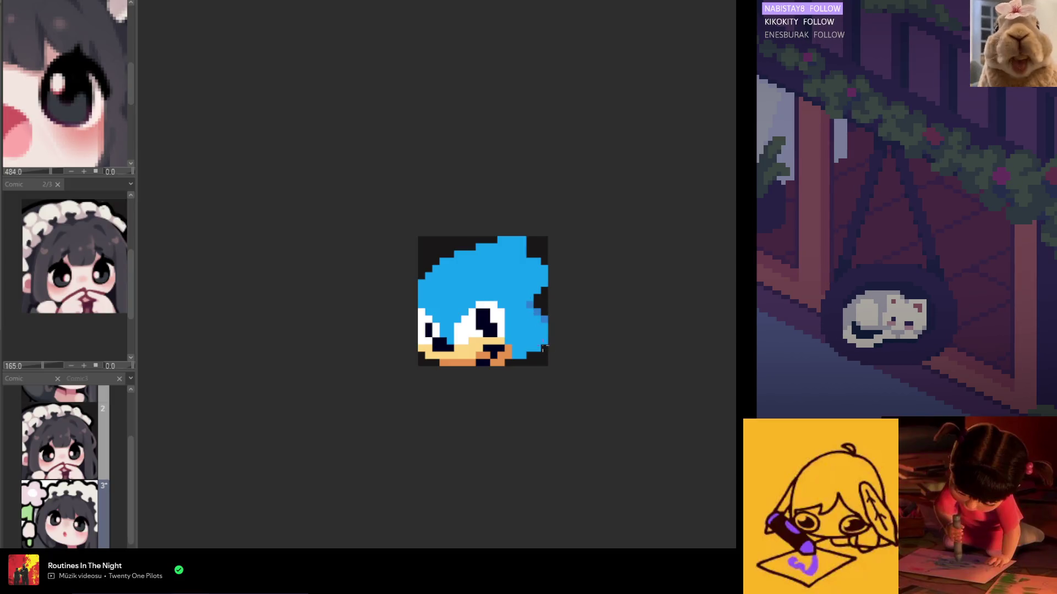
scroll(495, 314, "down", 2)
scroll(475, 316, "up", 1)
scroll(446, 318, "up", 1)
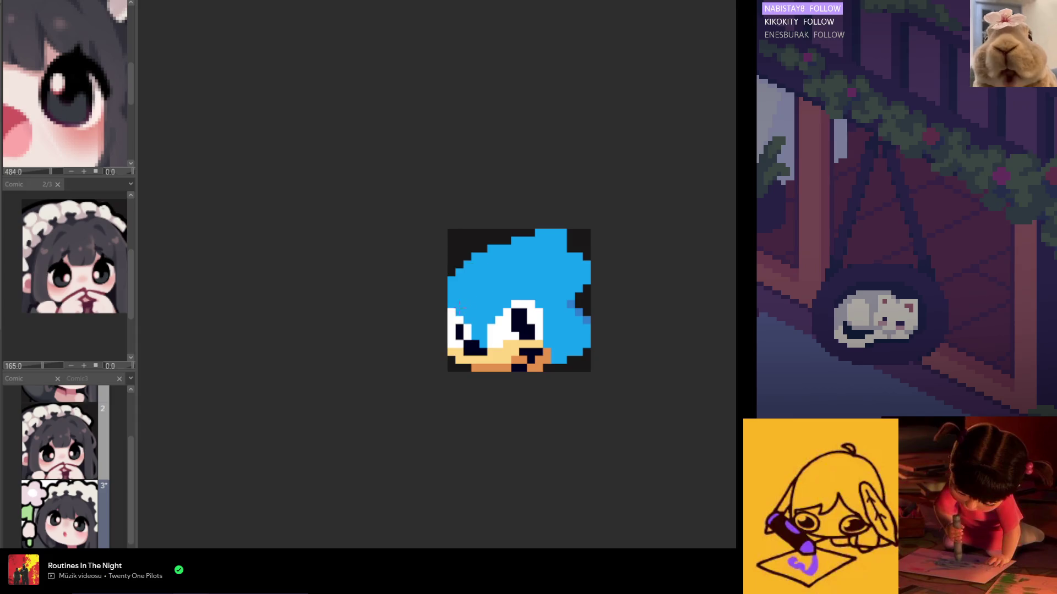
scroll(445, 319, "down", 1)
scroll(463, 304, "down", 1)
scroll(468, 314, "up", 1)
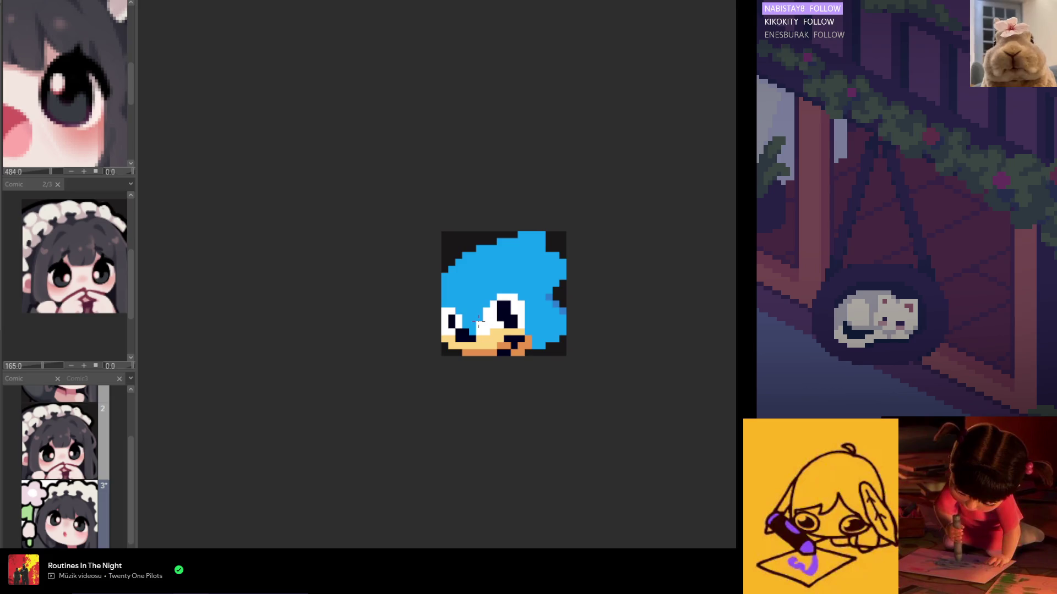
scroll(475, 276, "down", 2)
scroll(496, 306, "up", 2)
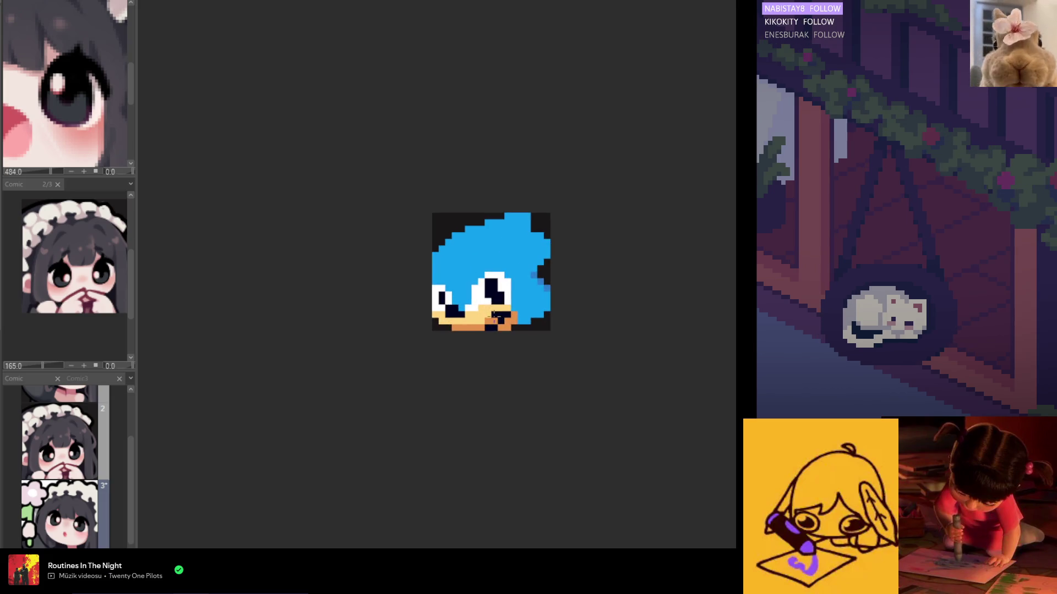
scroll(505, 315, "up", 1)
left_click(514, 319, "alt")
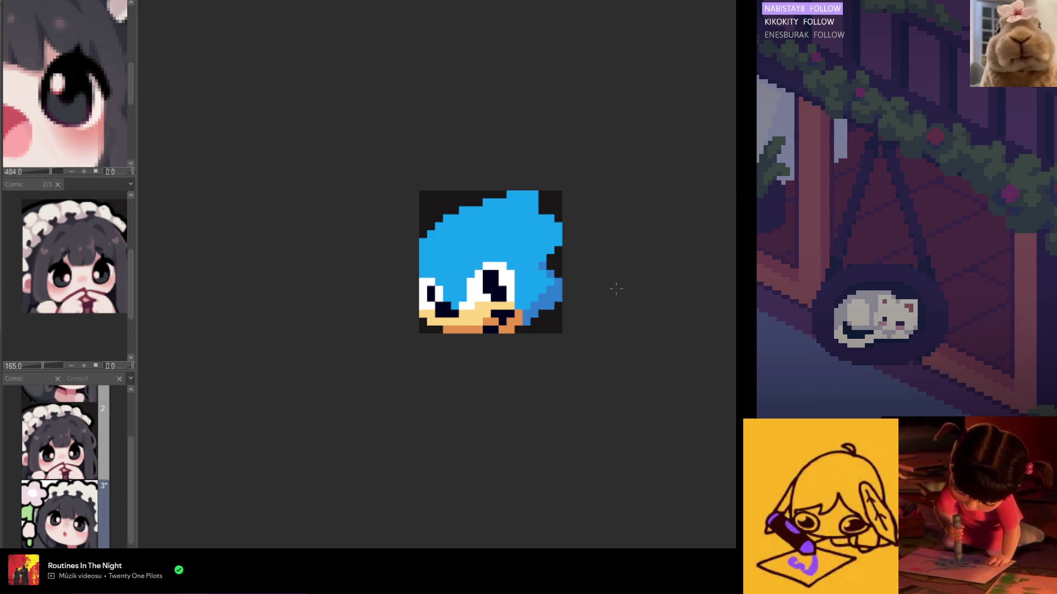
- Recolour the dark mouth pixels orange, touch up the eye, and select an area of the face
left_click(498, 305, "alt")
left_click(510, 315)
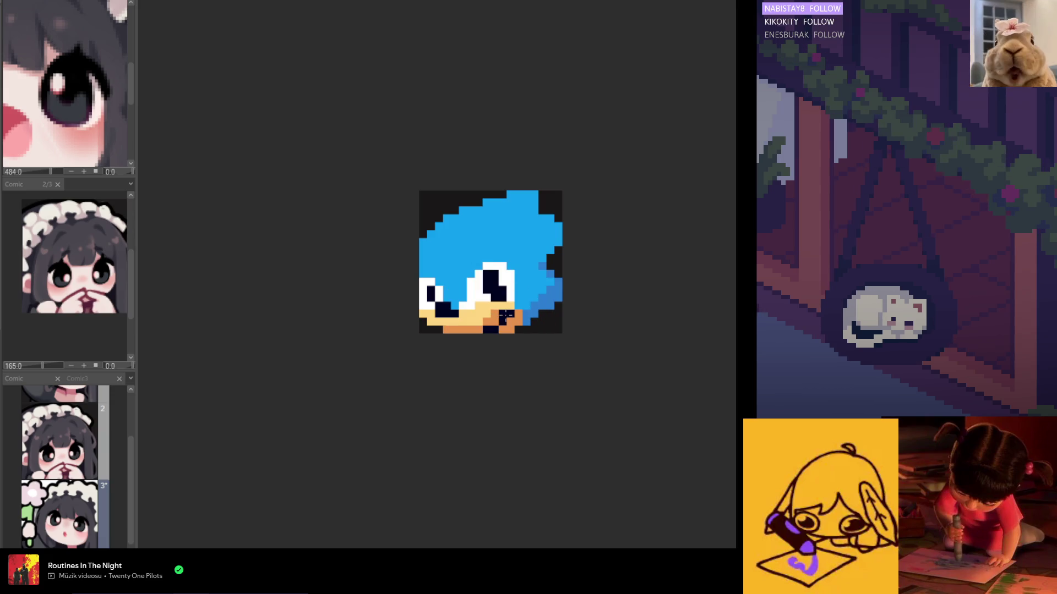
scroll(516, 328, "down", 2)
scroll(516, 327, "down", 2)
scroll(515, 328, "down", 2)
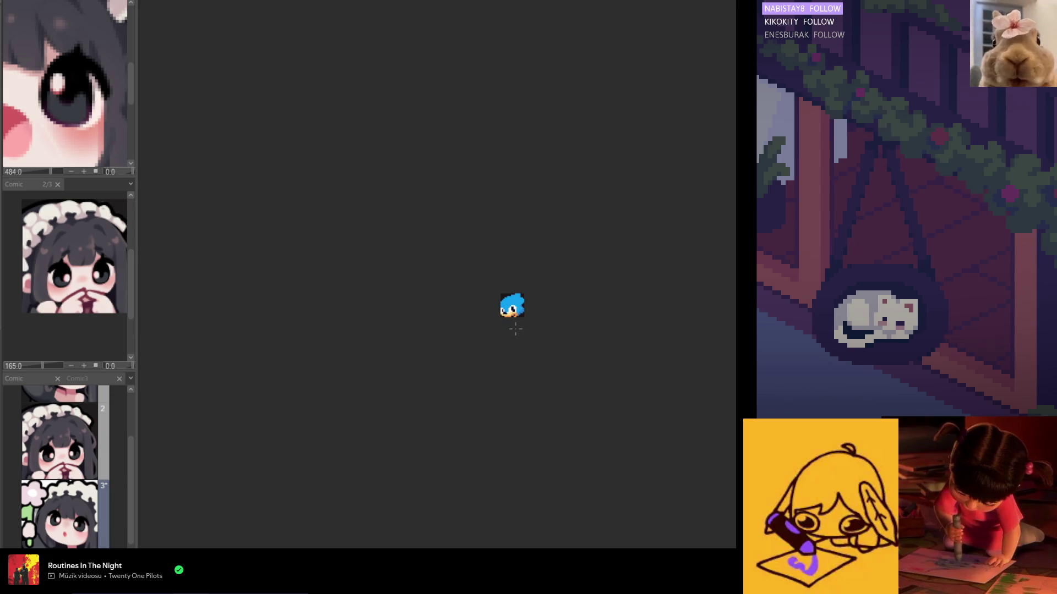
scroll(516, 332, "up", 2)
scroll(513, 325, "up", 2)
scroll(509, 318, "up", 2)
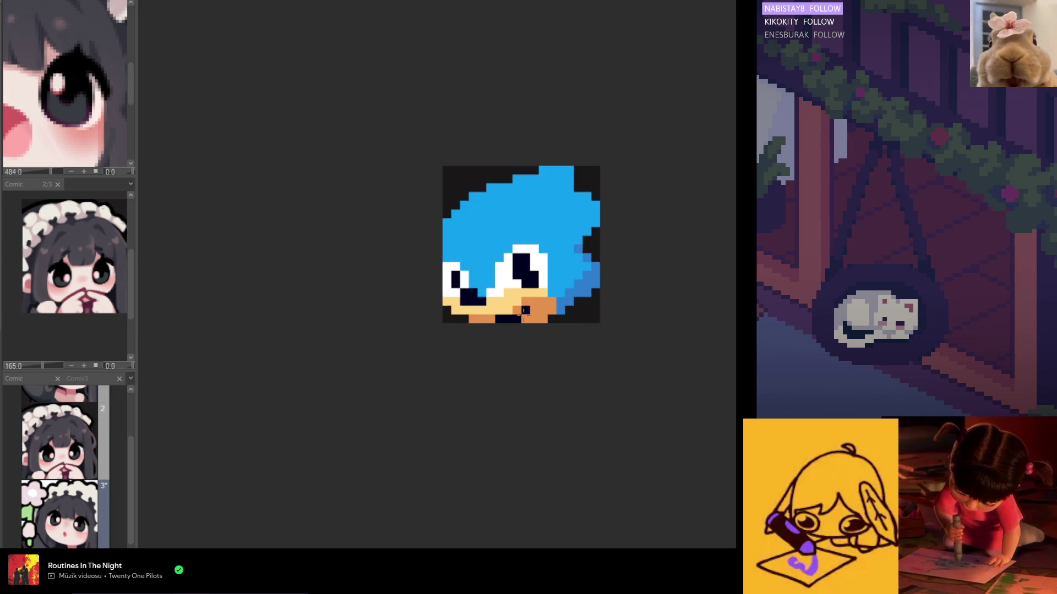
scroll(523, 329, "down", 2)
scroll(525, 329, "up", 1)
scroll(524, 329, "up", 1)
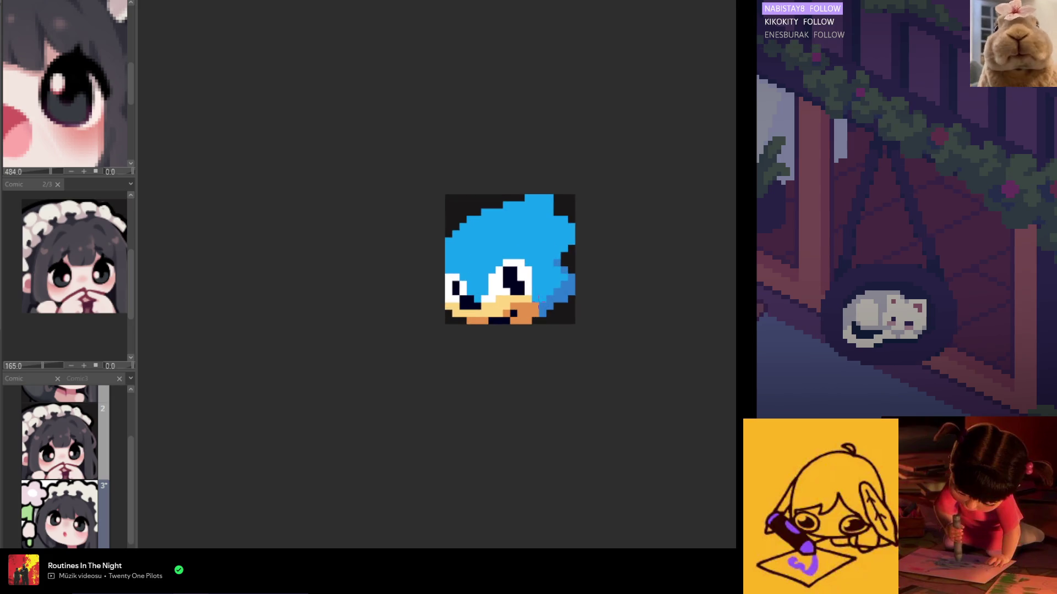
scroll(516, 297, "down", 1)
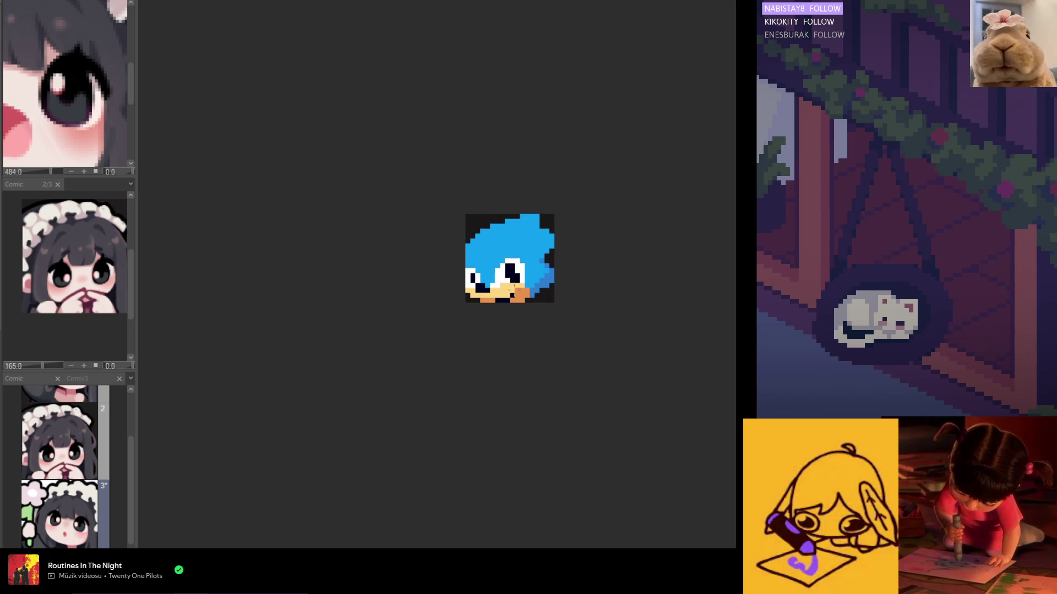
scroll(522, 302, "down", 1)
scroll(522, 303, "up", 1)
scroll(520, 304, "up", 1)
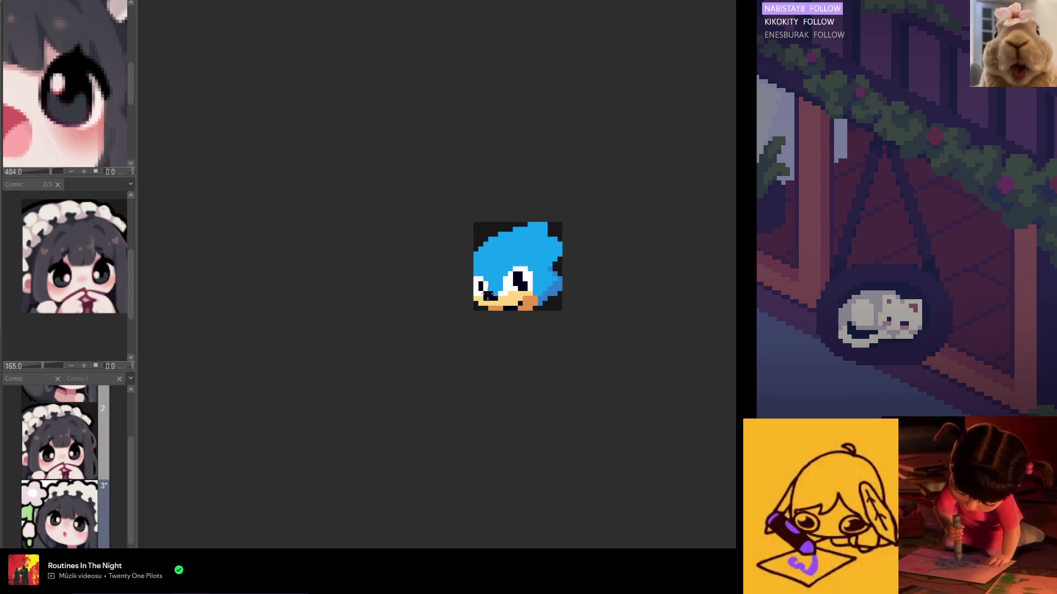
scroll(495, 306, "up", 1)
left_click(471, 283, "alt")
scroll(476, 274, "down", 1)
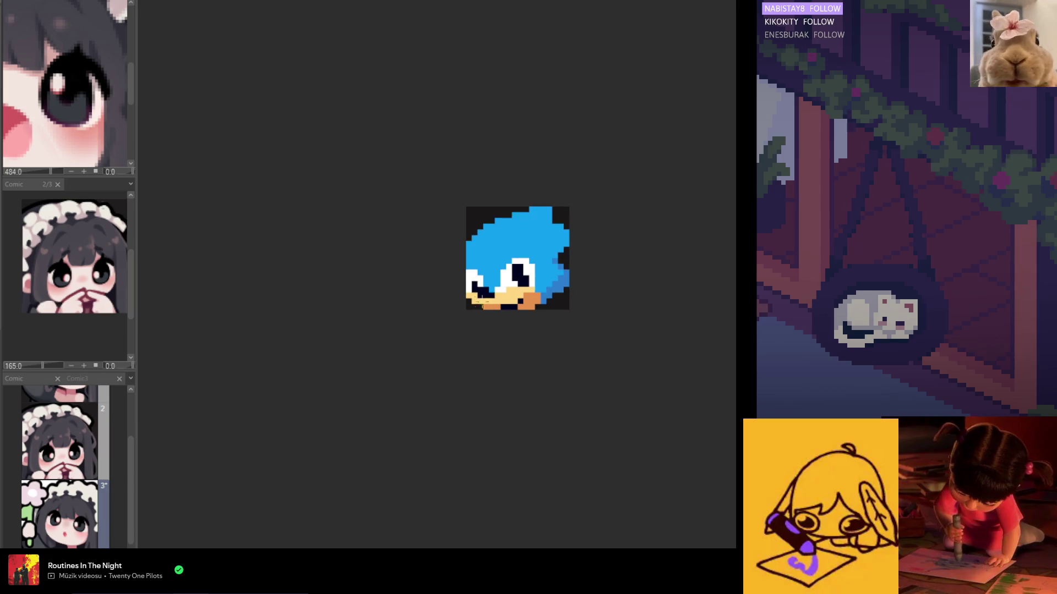
scroll(473, 284, "up", 1)
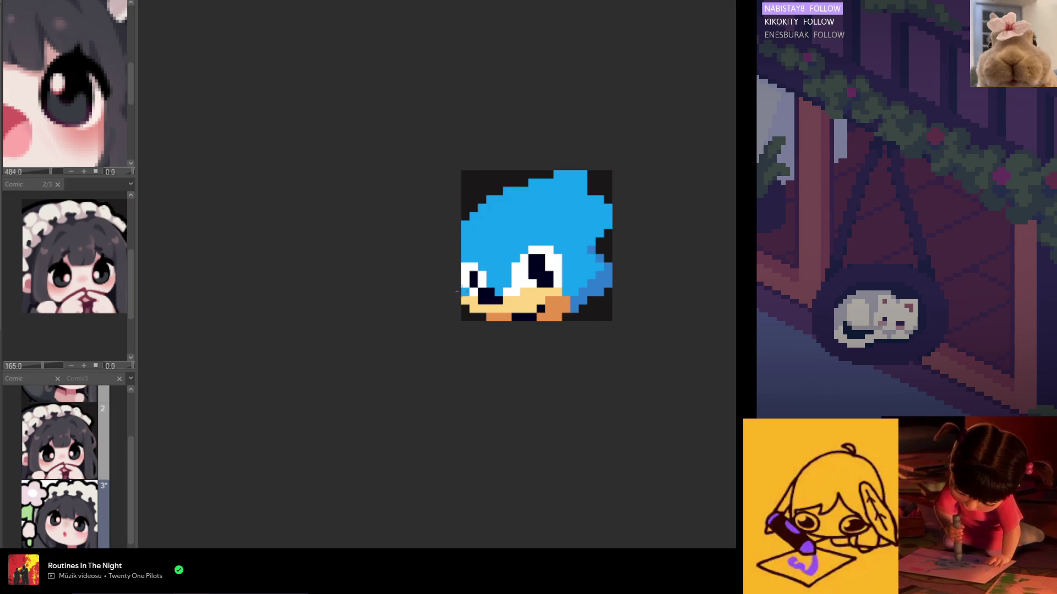
left_click(464, 304)
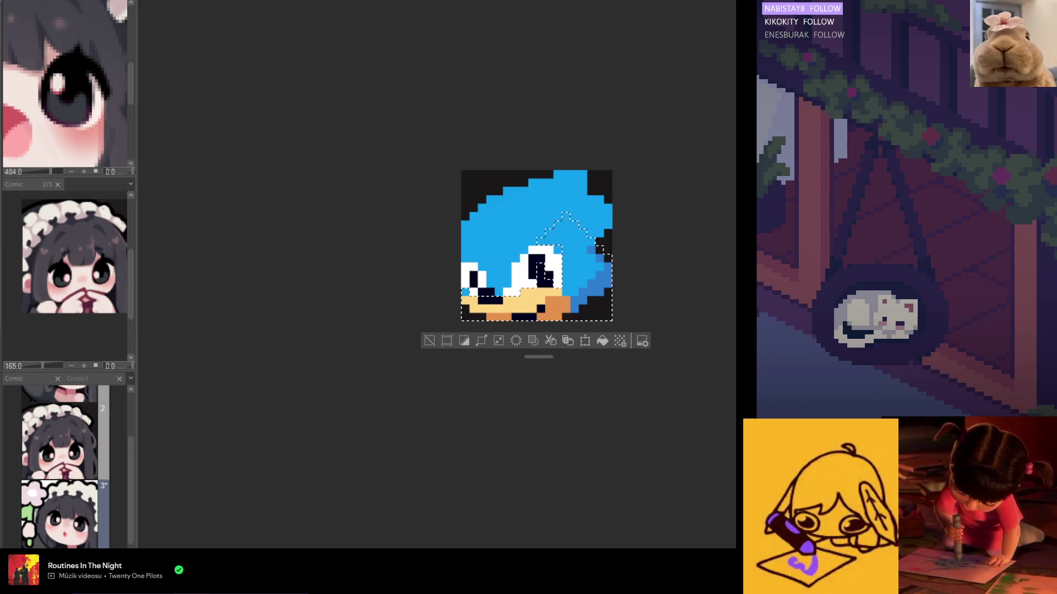
- Clear the selection on the Sonic sprite
key("ctrl+d")
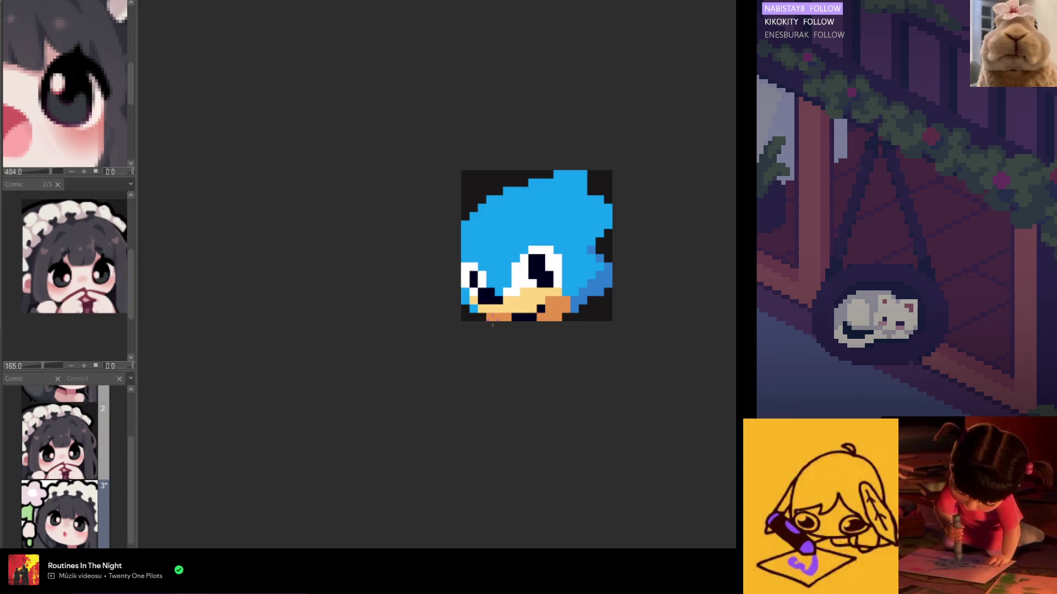
scroll(474, 309, "down", 3)
scroll(475, 306, "up", 2)
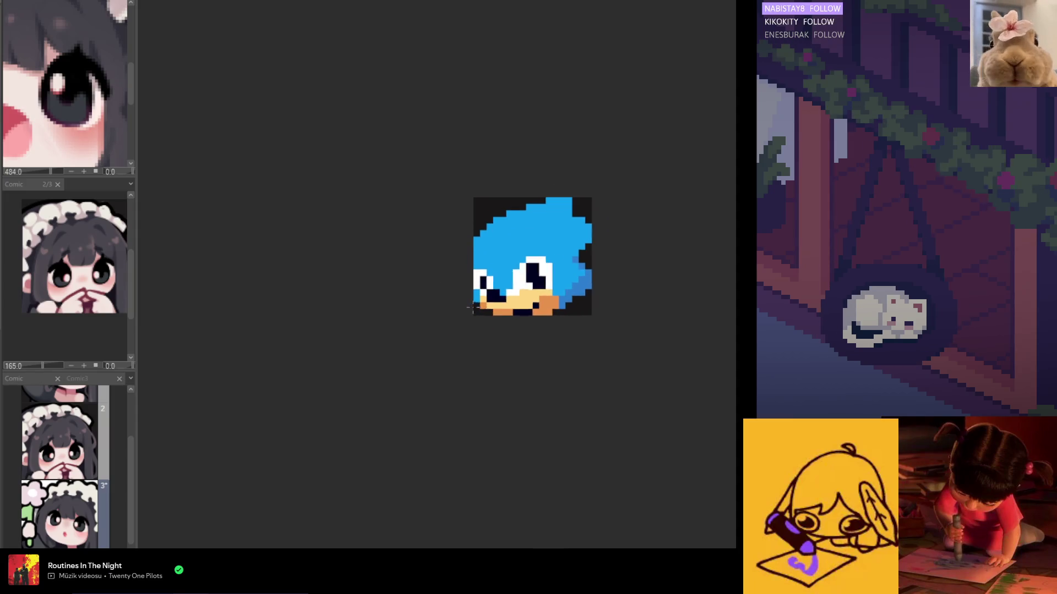
scroll(477, 300, "up", 1)
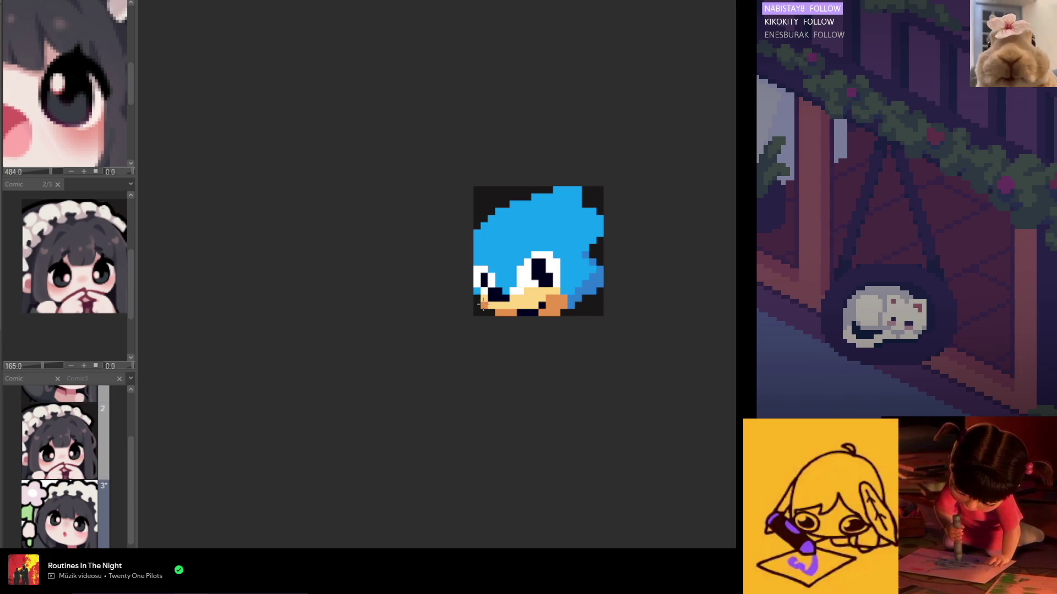
scroll(513, 319, "down", 2)
scroll(520, 313, "down", 2)
scroll(528, 306, "down", 1)
scroll(528, 306, "up", 1)
scroll(516, 289, "up", 2)
scroll(503, 272, "up", 1)
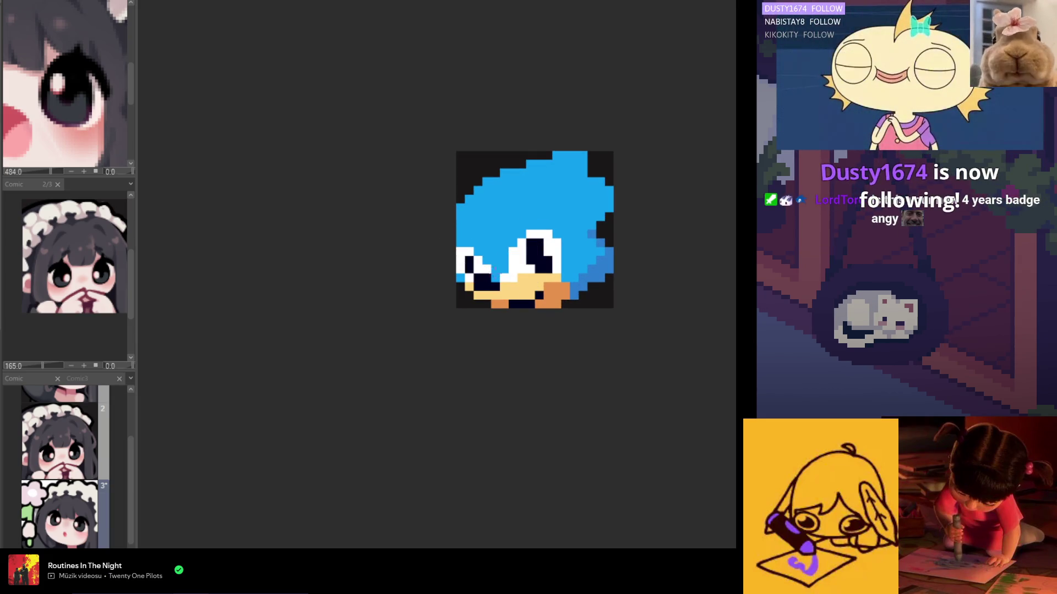
scroll(493, 259, "down", 2)
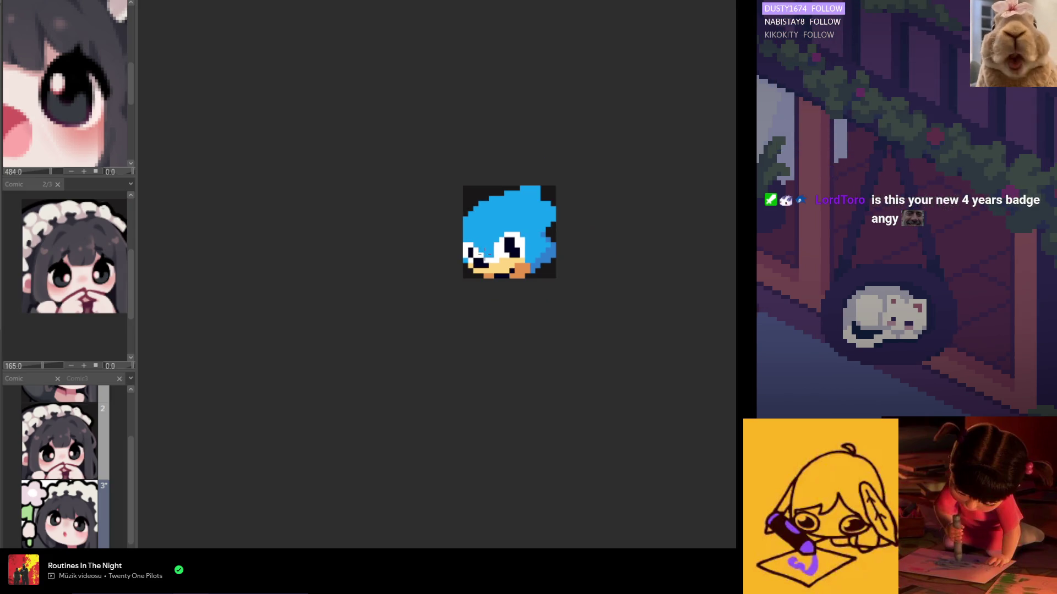
scroll(487, 230, "up", 1)
scroll(486, 230, "up", 1)
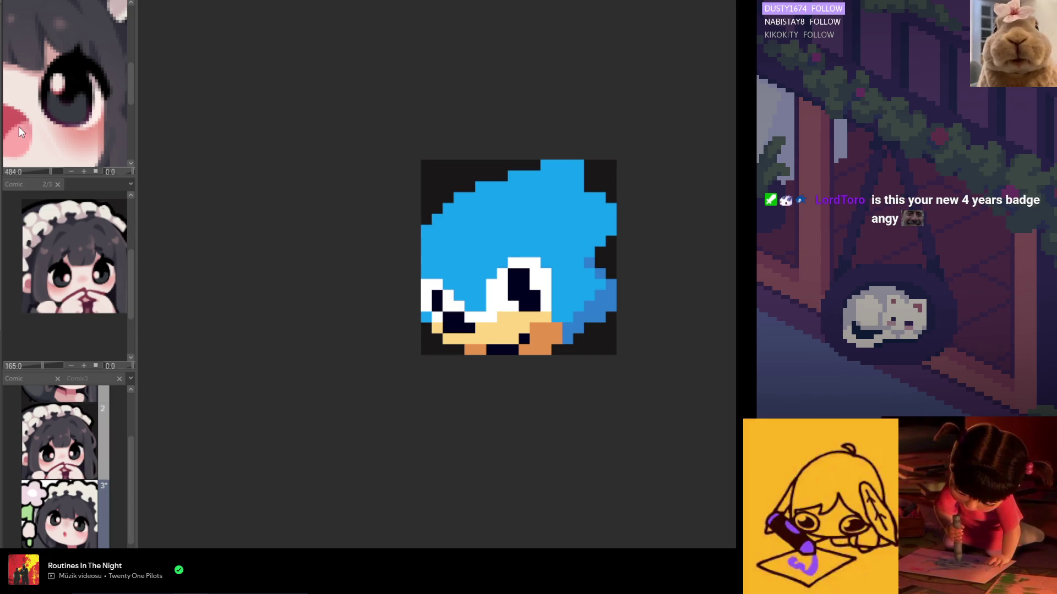
- Shade the left-edge quill pixels, settling on dark blue after trying black and light blue
left_click(426, 230)
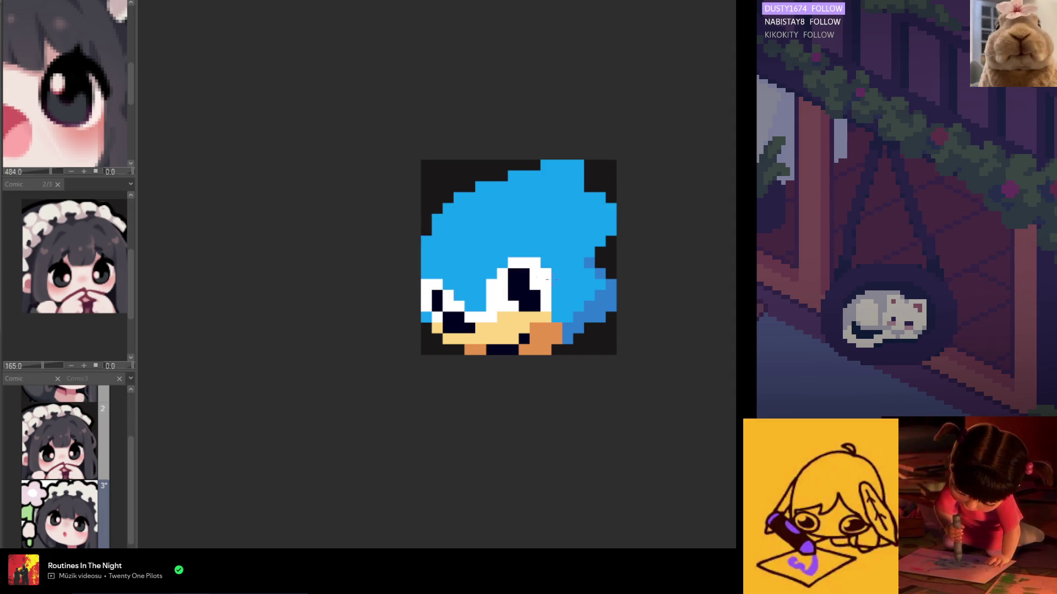
left_click(425, 223)
left_click(446, 229)
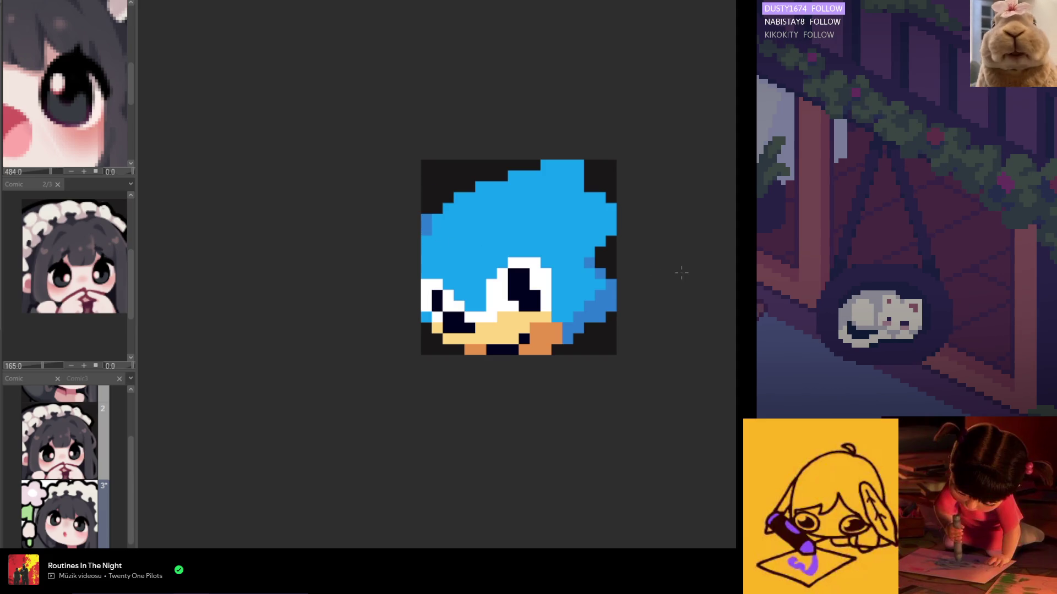
left_click_drag(423, 231, 426, 216)
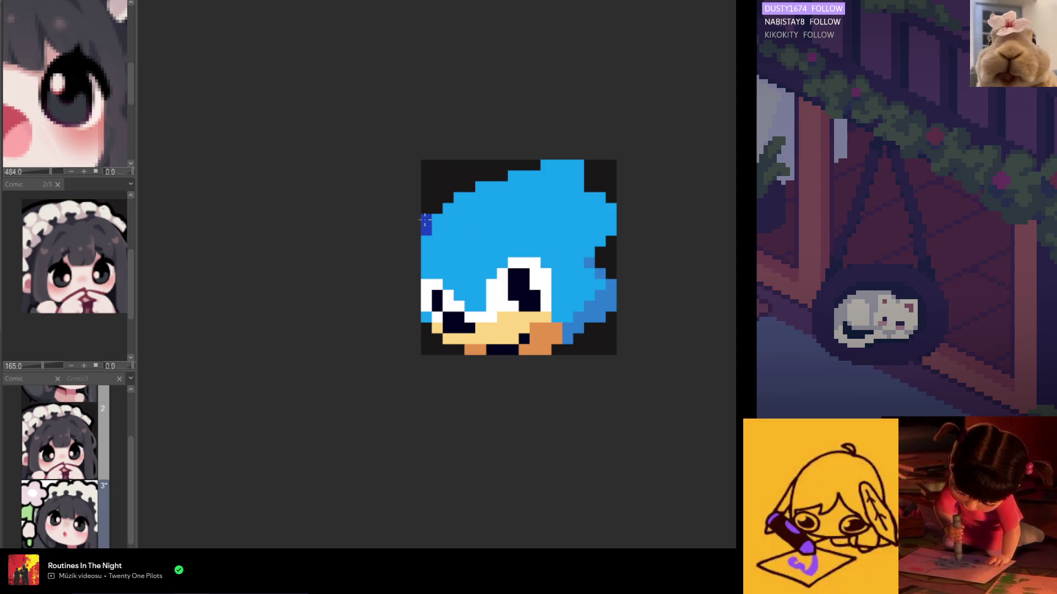
scroll(487, 268, "down", 3)
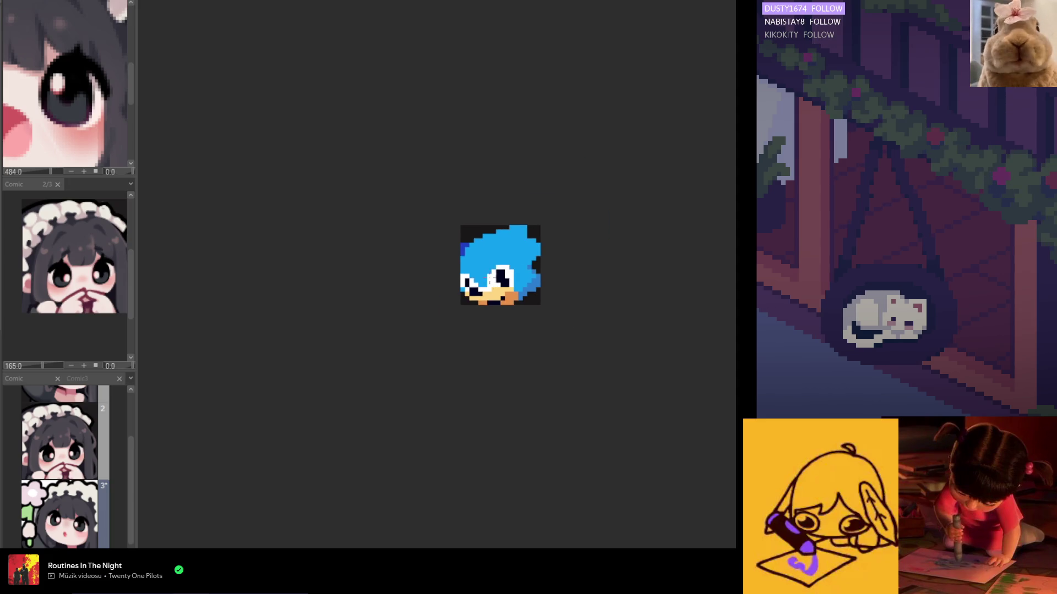
scroll(499, 256, "up", 2)
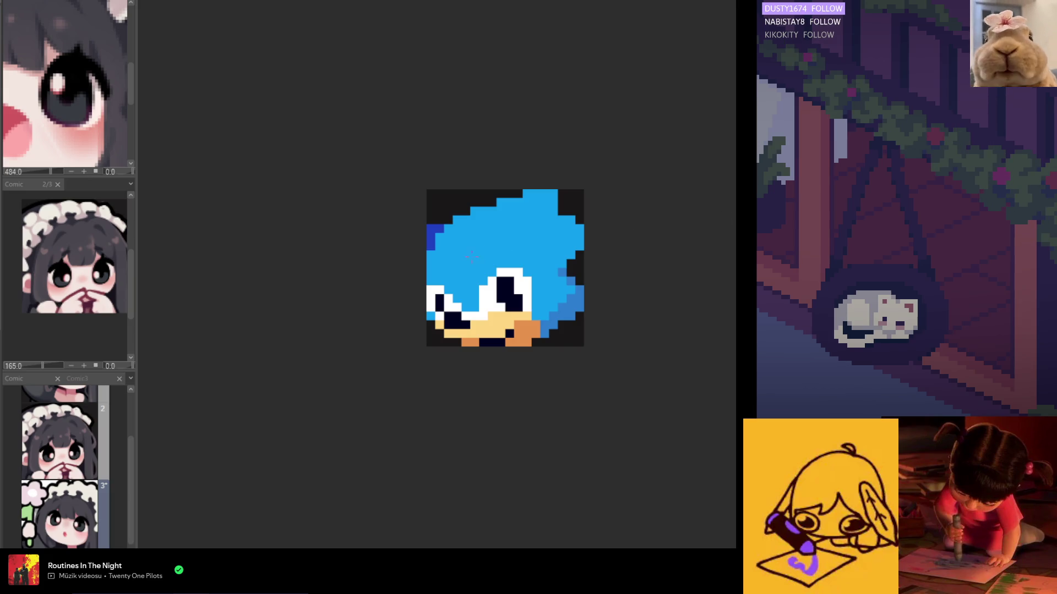
- Draw a diagonal dark-blue line on the forehead and extend the tan patch beside it
left_click(492, 245)
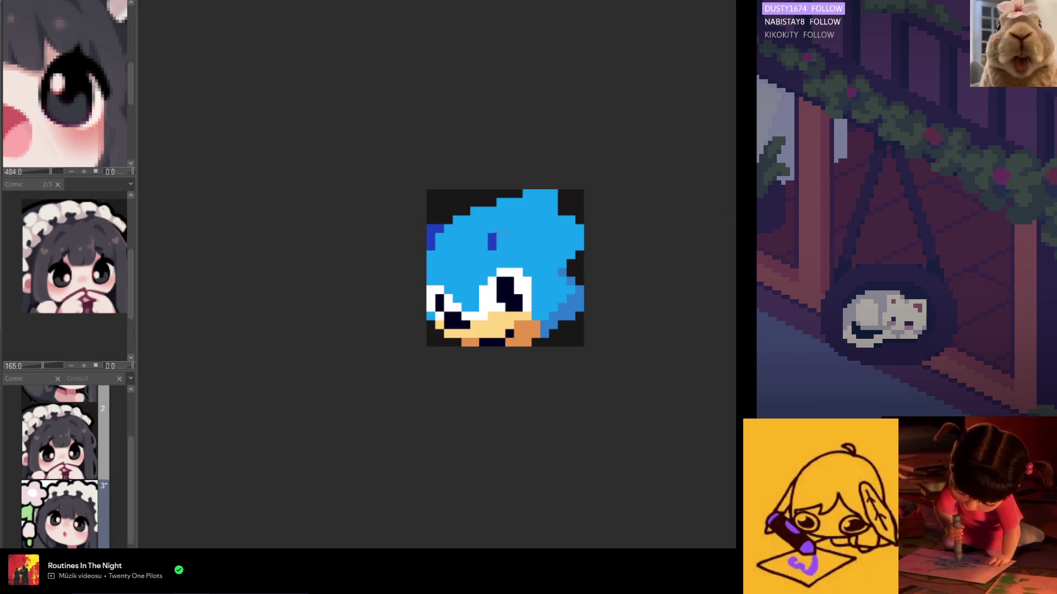
mouse_move(492, 241)
left_mouse_down()
mouse_move(509, 218)
mouse_move(536, 246)
mouse_move(526, 229)
left_mouse_up()
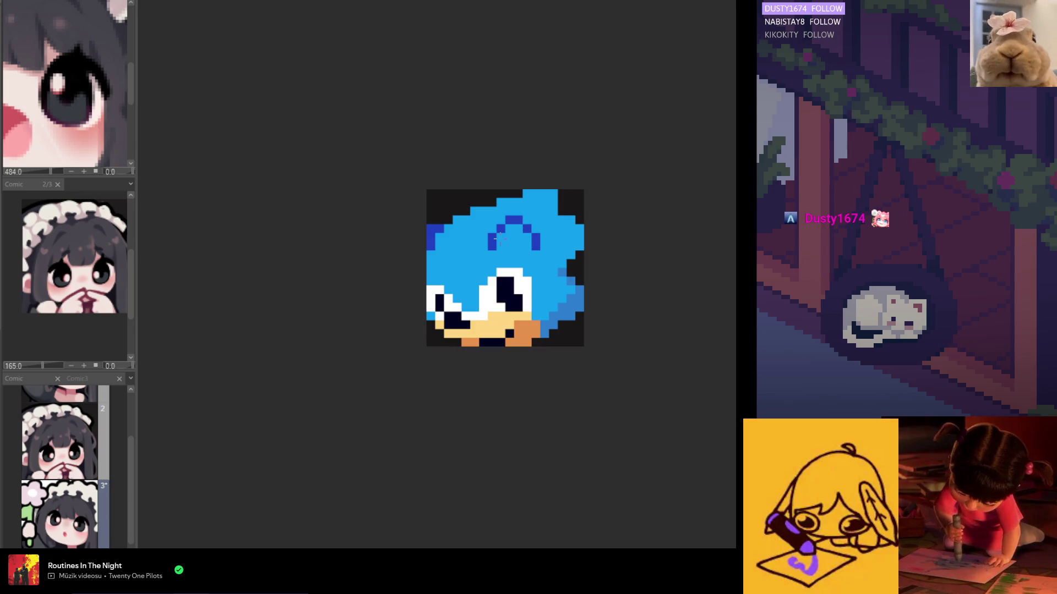
mouse_move(509, 229)
left_mouse_down()
mouse_move(526, 241)
mouse_move(519, 228)
left_mouse_up()
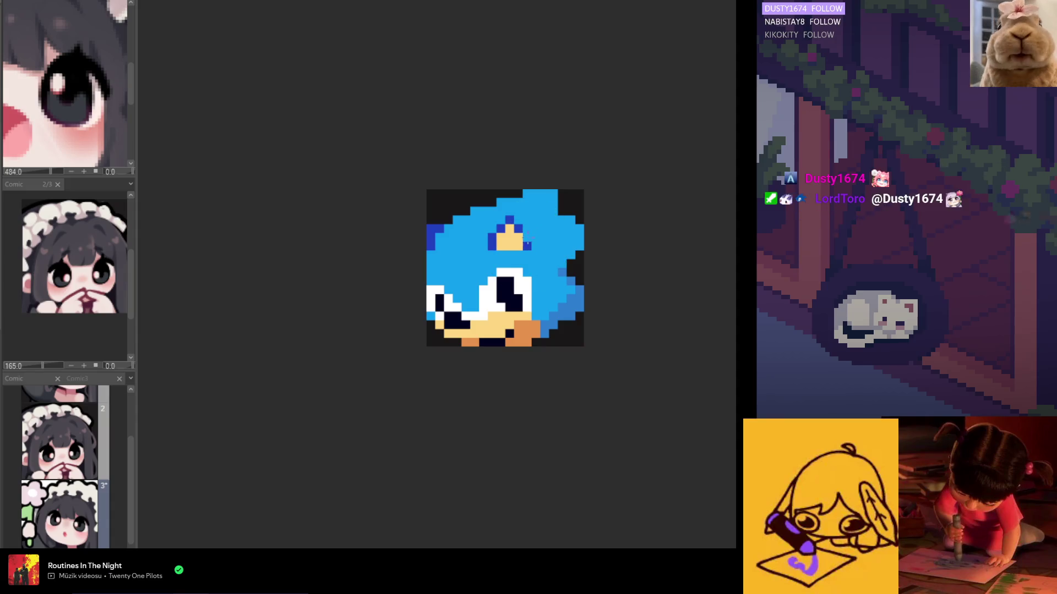
scroll(527, 243, "down", 1)
scroll(527, 244, "down", 1)
scroll(526, 245, "up", 1)
scroll(525, 245, "up", 1)
- Outline the top of the tan ear patch in dark blue and shade its inside with orange
left_click(534, 242, "alt")
left_click(523, 224)
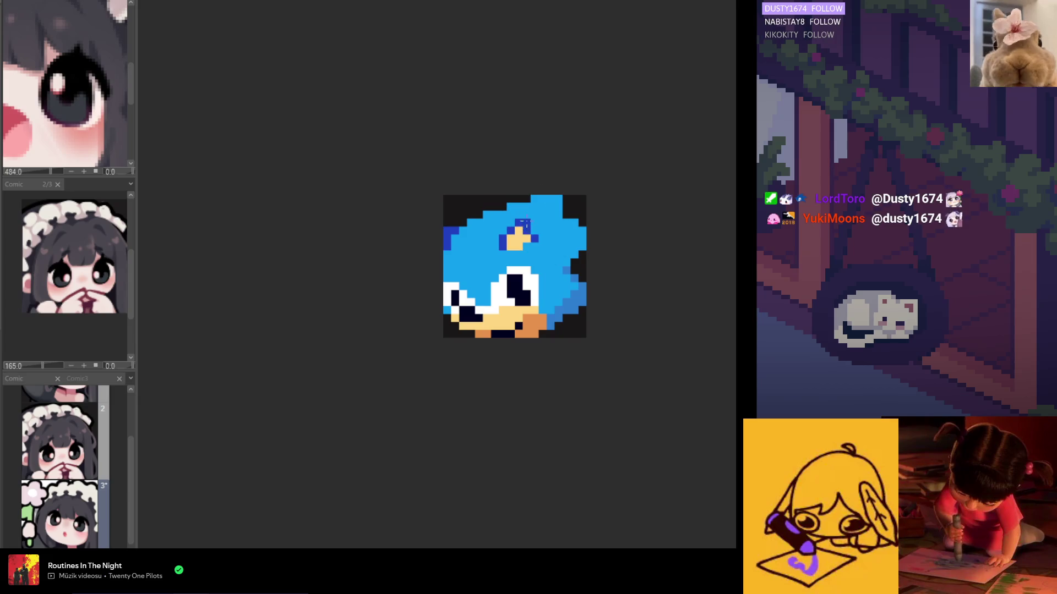
scroll(532, 232, "down", 1)
scroll(528, 240, "down", 1)
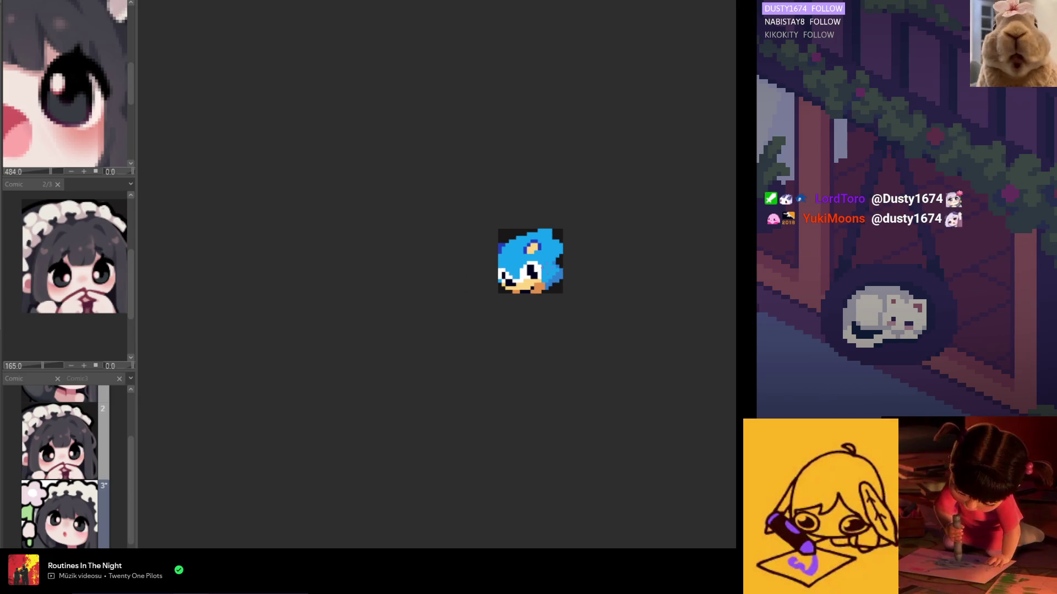
scroll(526, 244, "up", 2)
scroll(524, 244, "up", 2)
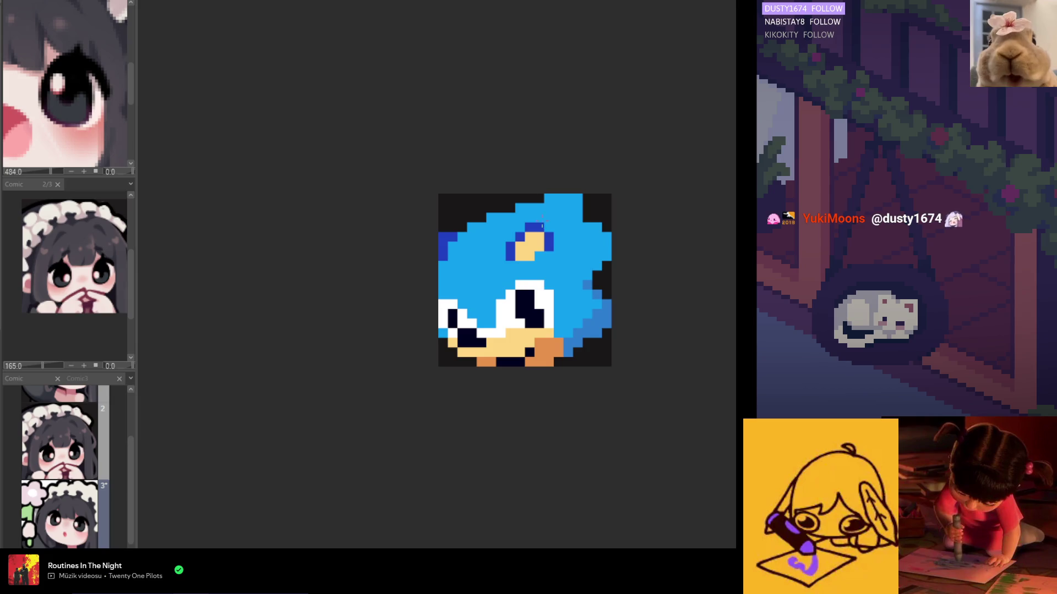
scroll(541, 231, "down", 1)
scroll(547, 240, "up", 1)
left_click(551, 246, "alt")
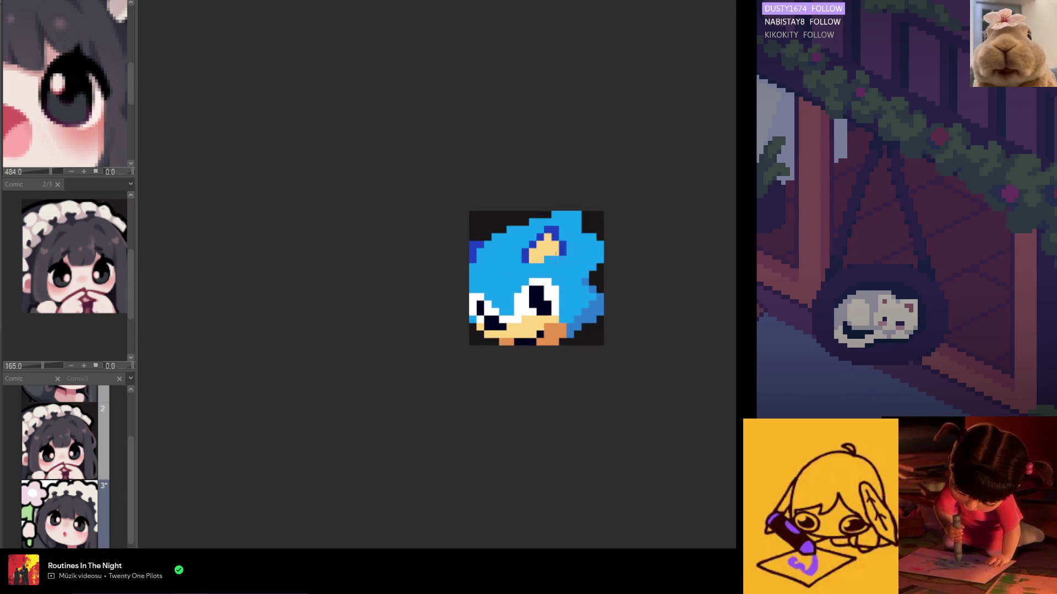
scroll(555, 264, "down", 1)
scroll(564, 298, "down", 1)
scroll(564, 297, "up", 1)
scroll(560, 310, "up", 2)
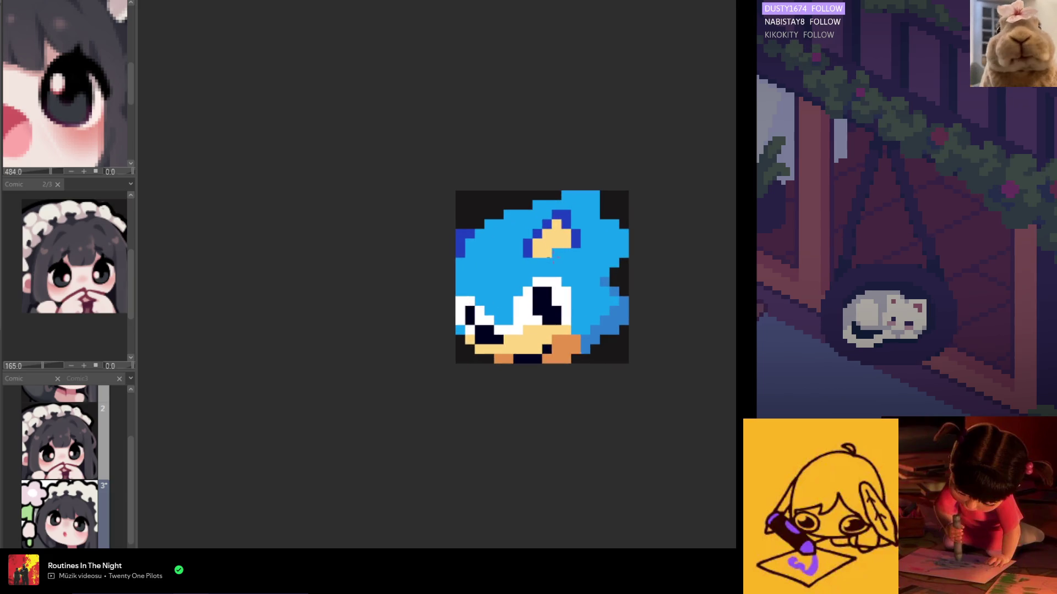
left_click_drag(536, 248, 545, 225)
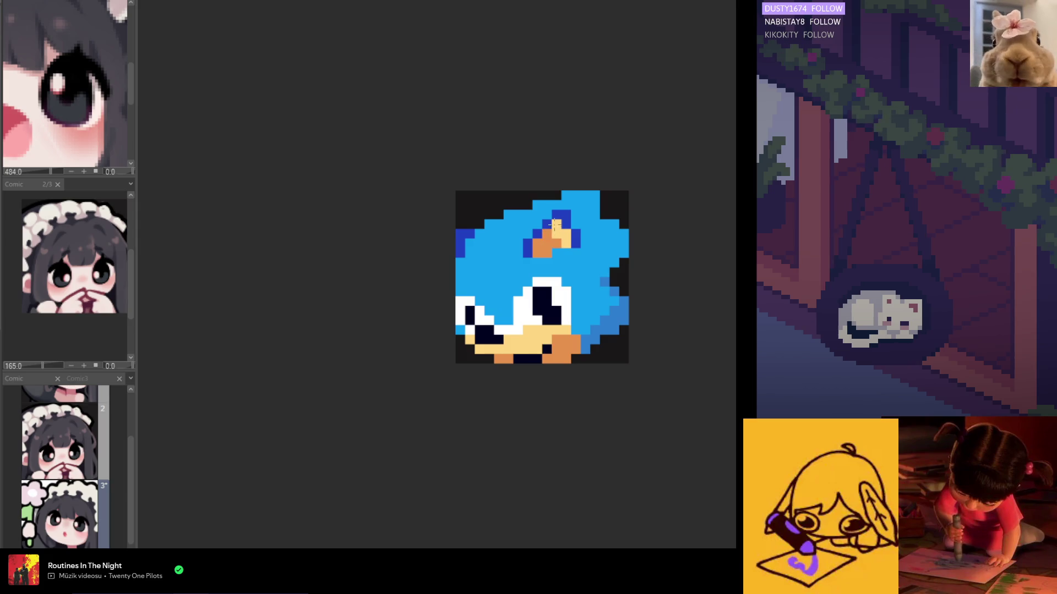
scroll(562, 234, "down", 1)
scroll(566, 235, "down", 2)
scroll(571, 238, "up", 1)
scroll(576, 242, "up", 2)
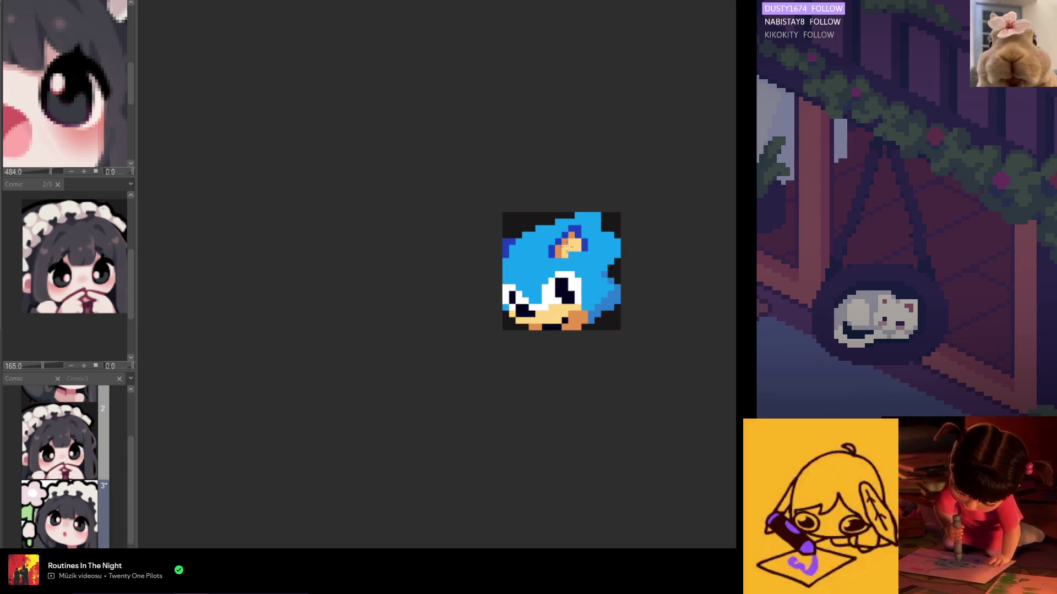
scroll(570, 248, "down", 2)
scroll(581, 242, "up", 2)
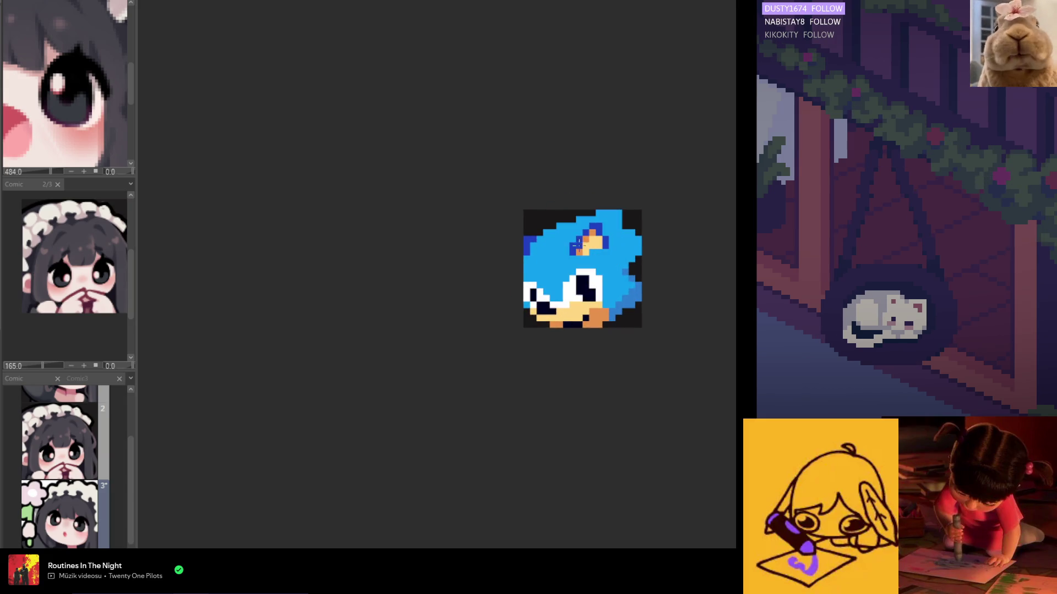
scroll(581, 245, "down", 1)
scroll(587, 245, "down", 1)
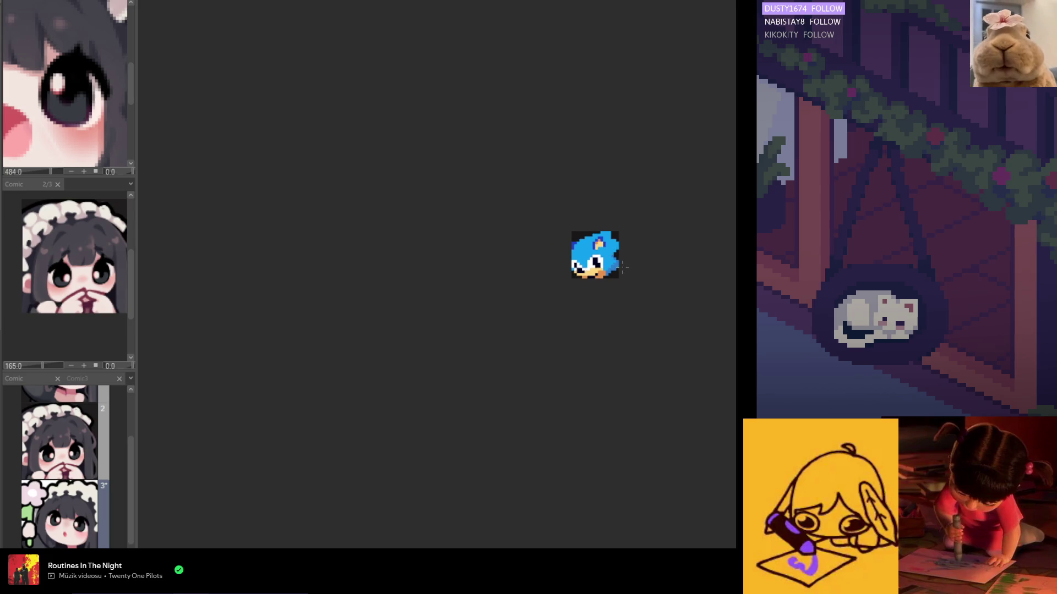
scroll(594, 249, "up", 1)
scroll(601, 250, "up", 1)
scroll(603, 251, "up", 1)
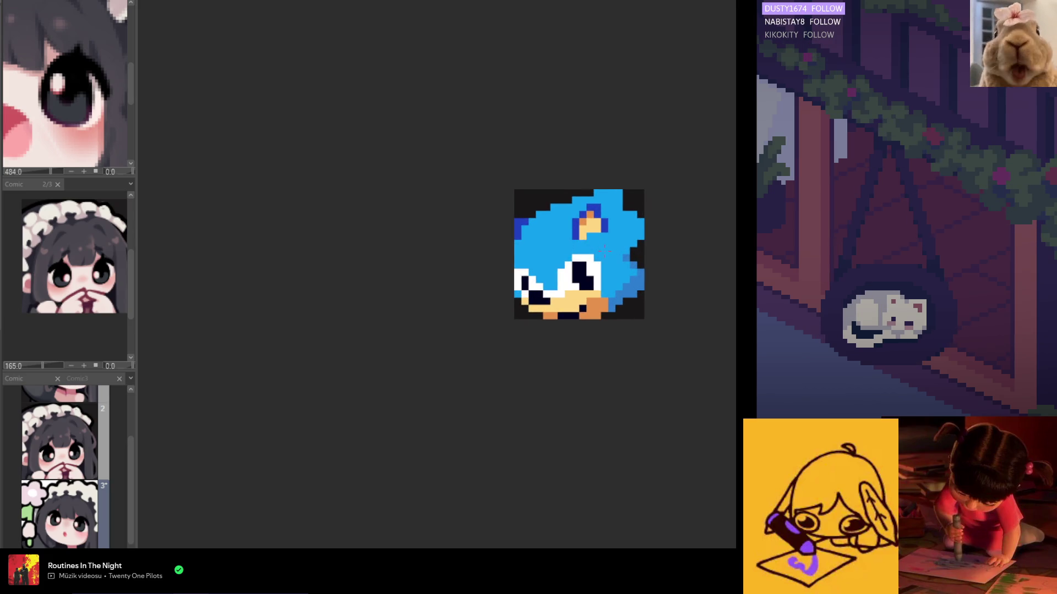
scroll(604, 249, "up", 1)
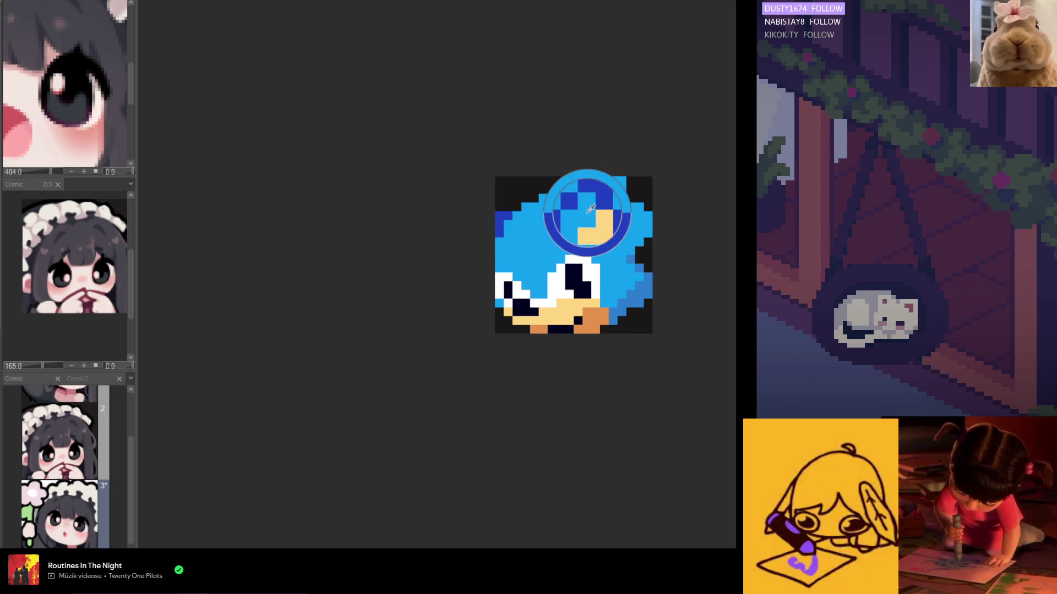
scroll(592, 225, "down", 1)
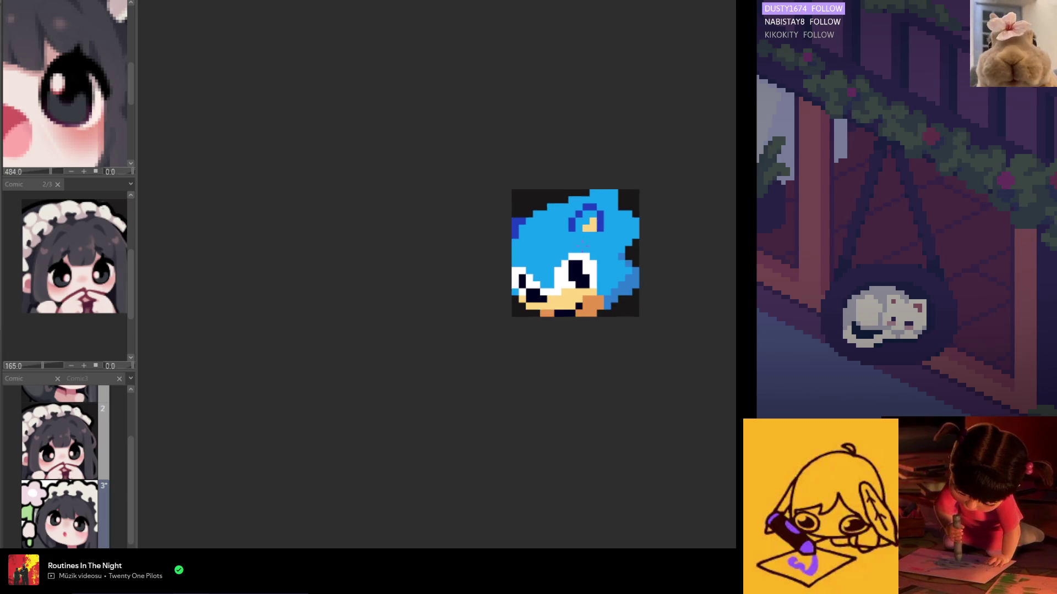
scroll(592, 224, "down", 2)
scroll(586, 230, "up", 1)
scroll(581, 233, "up", 1)
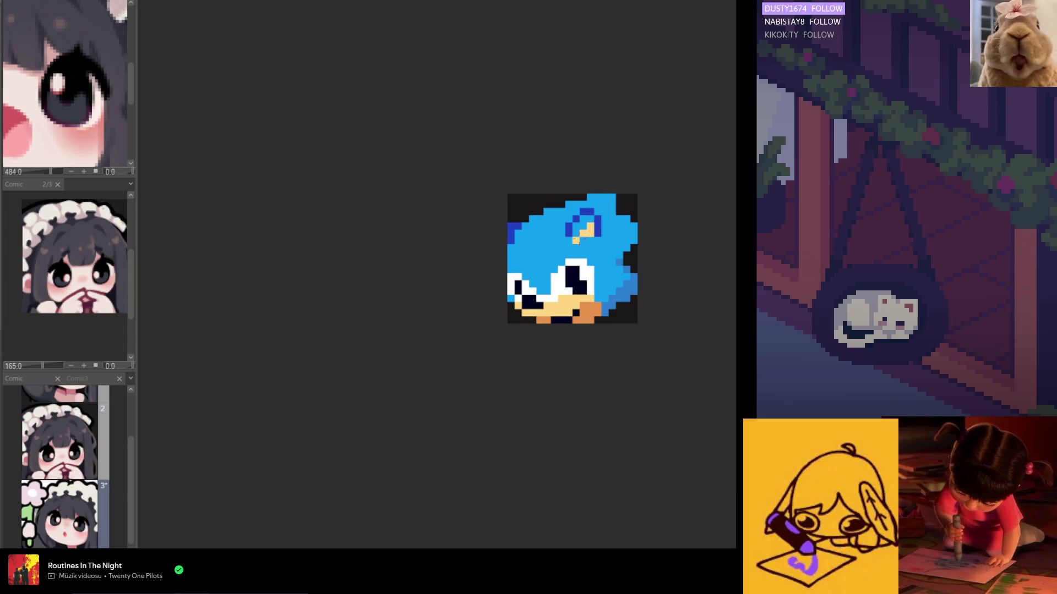
scroll(596, 232, "down", 2)
scroll(596, 233, "down", 2)
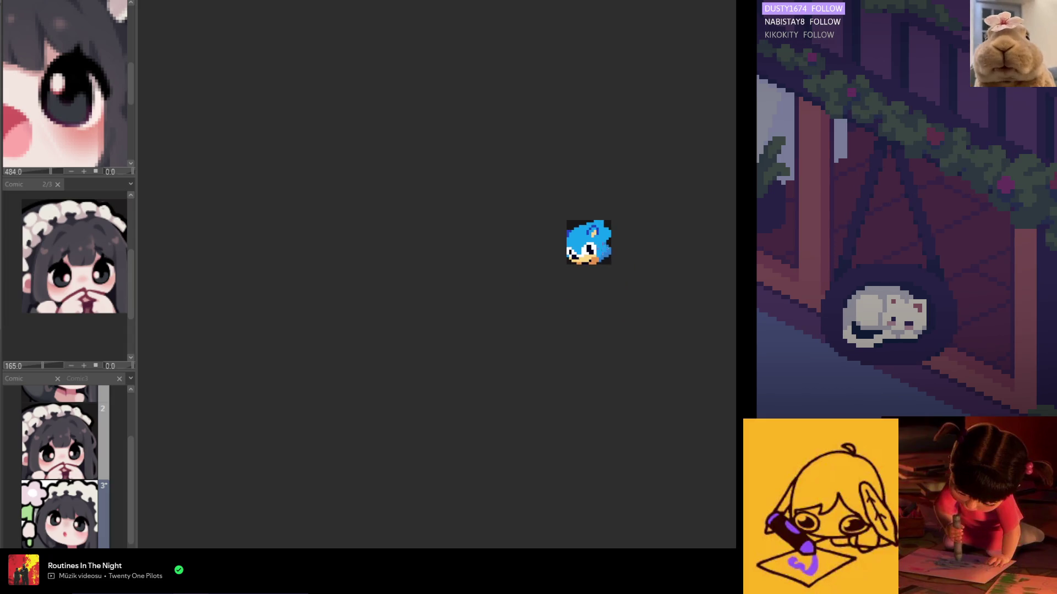
scroll(593, 231, "up", 2)
scroll(592, 233, "up", 1)
scroll(595, 245, "up", 1)
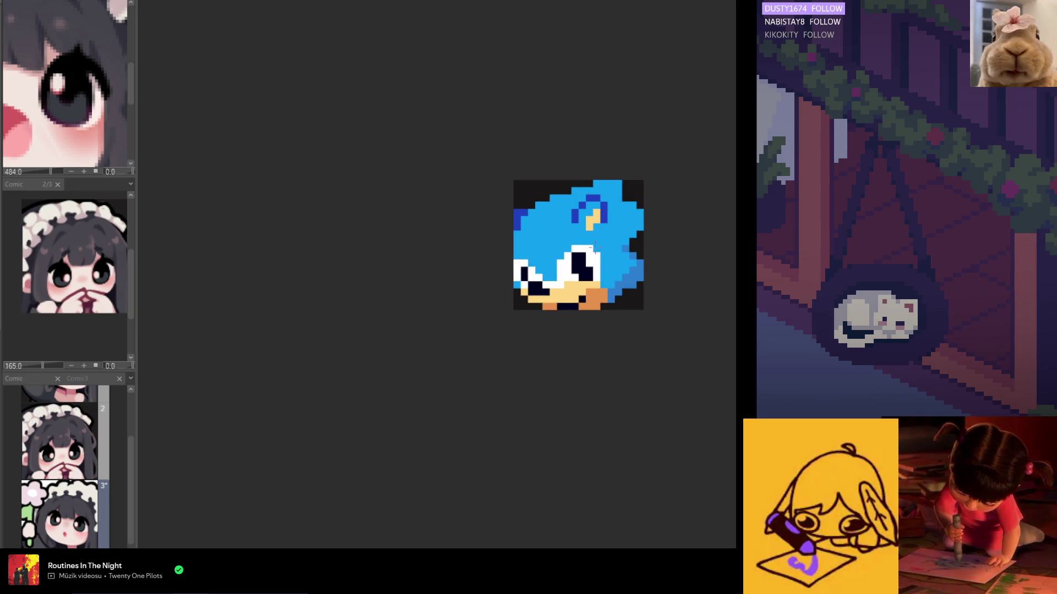
scroll(595, 244, "up", 1)
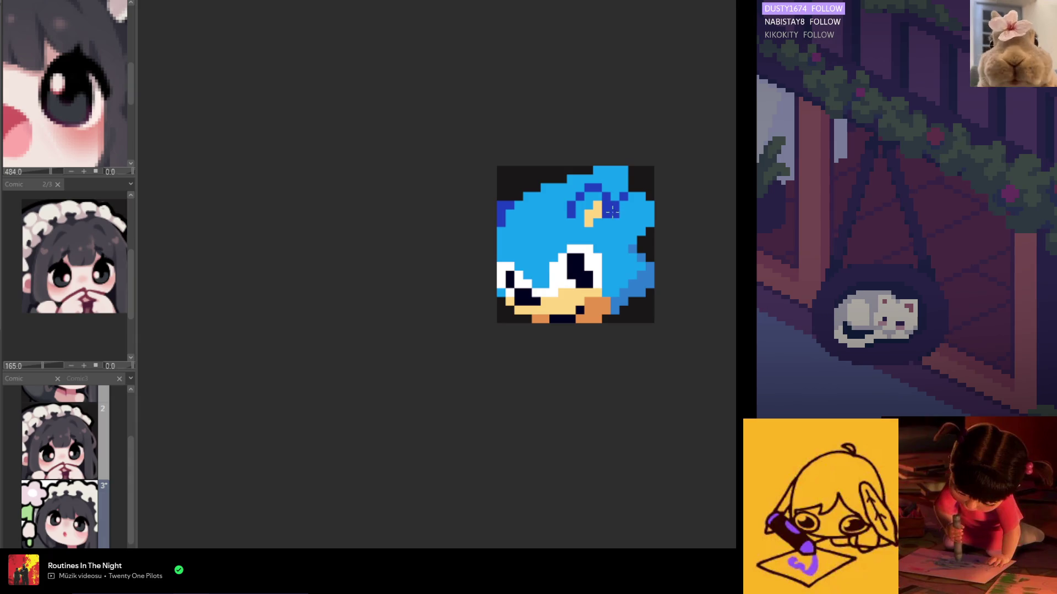
scroll(622, 206, "down", 2)
scroll(617, 228, "up", 1)
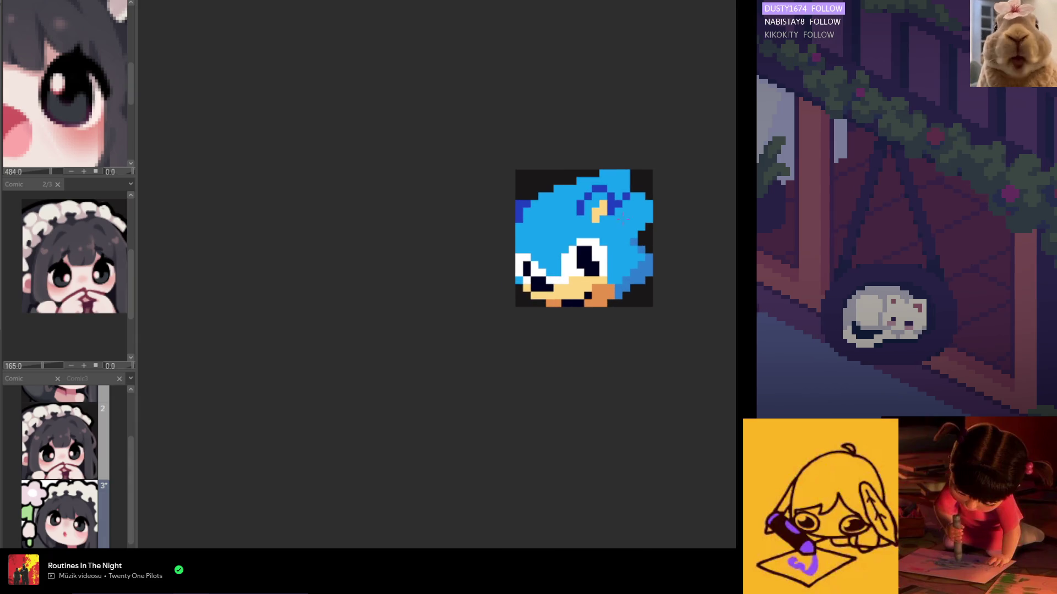
scroll(619, 224, "up", 1)
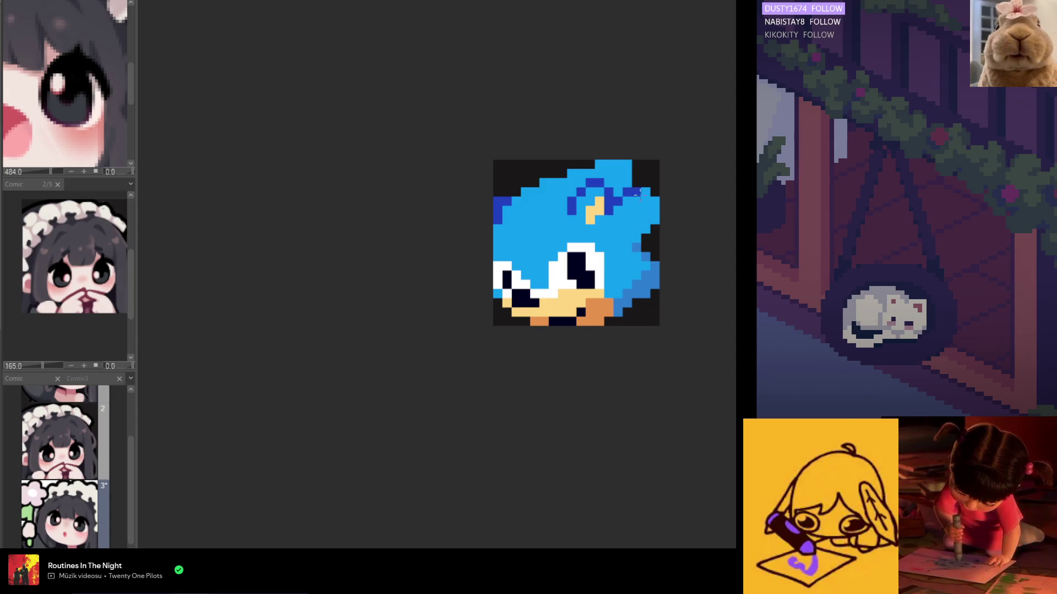
scroll(653, 205, "down", 2)
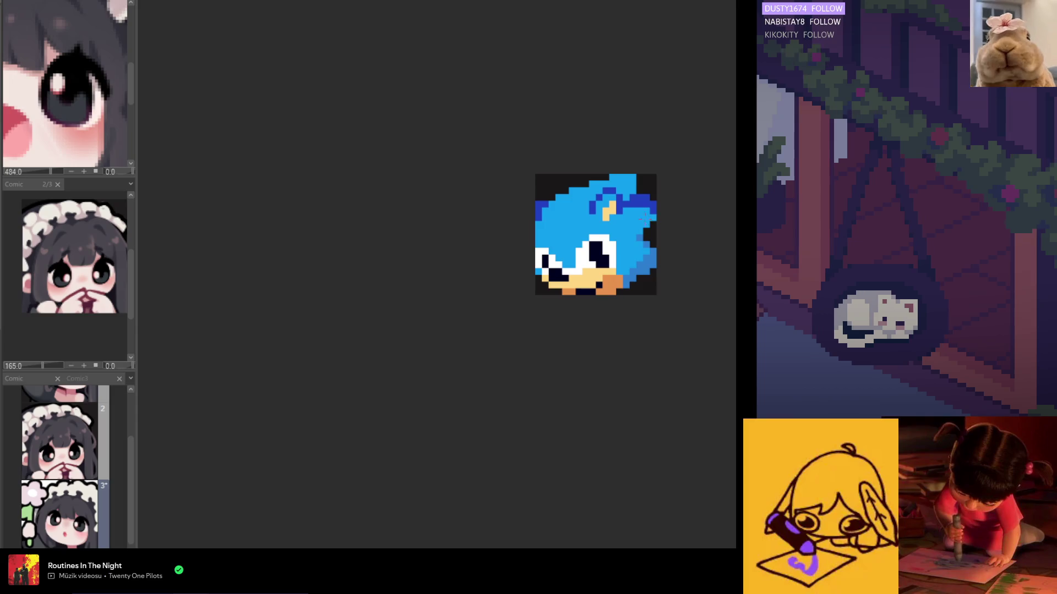
scroll(637, 206, "up", 1)
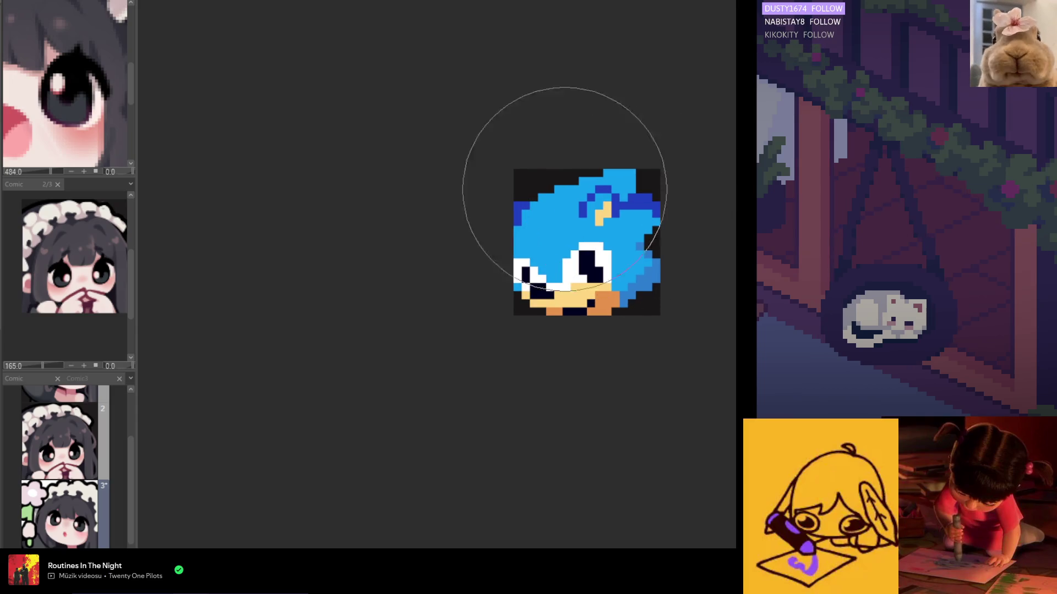
scroll(621, 178, "up", 1)
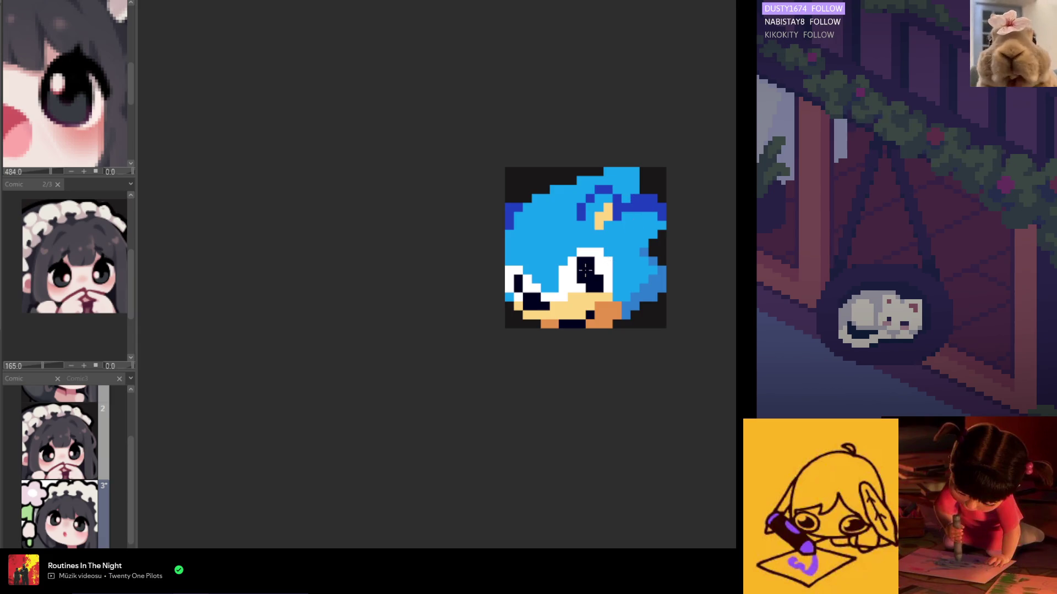
scroll(577, 261, "down", 3)
scroll(578, 259, "down", 3)
scroll(586, 258, "up", 3)
scroll(602, 257, "up", 2)
scroll(600, 258, "up", 3)
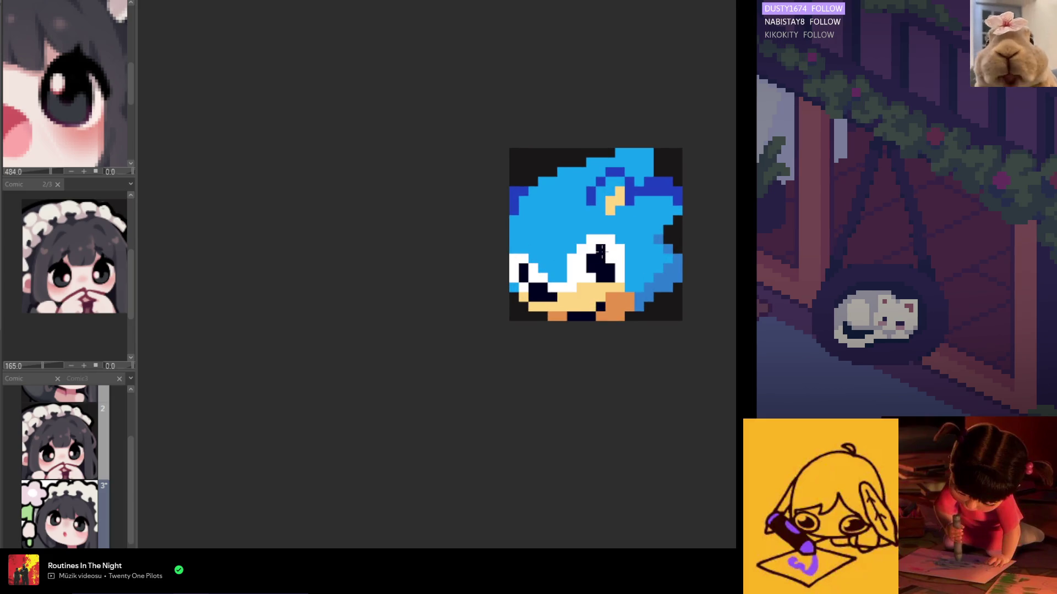
- Sample a colour and widen the eye's dark pupil leftward
left_click(603, 240, "alt")
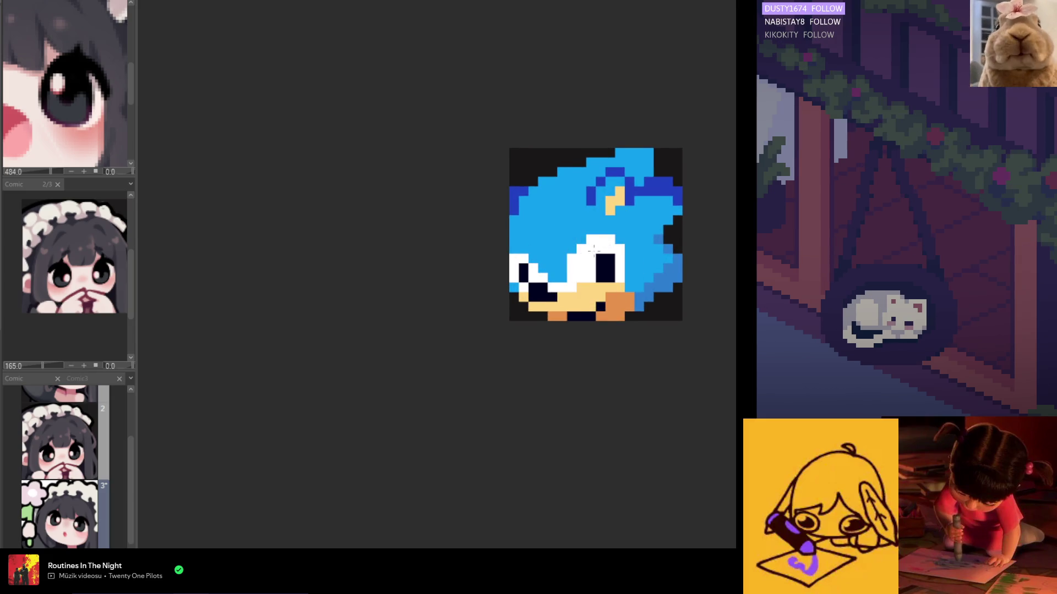
scroll(599, 253, "down", 2)
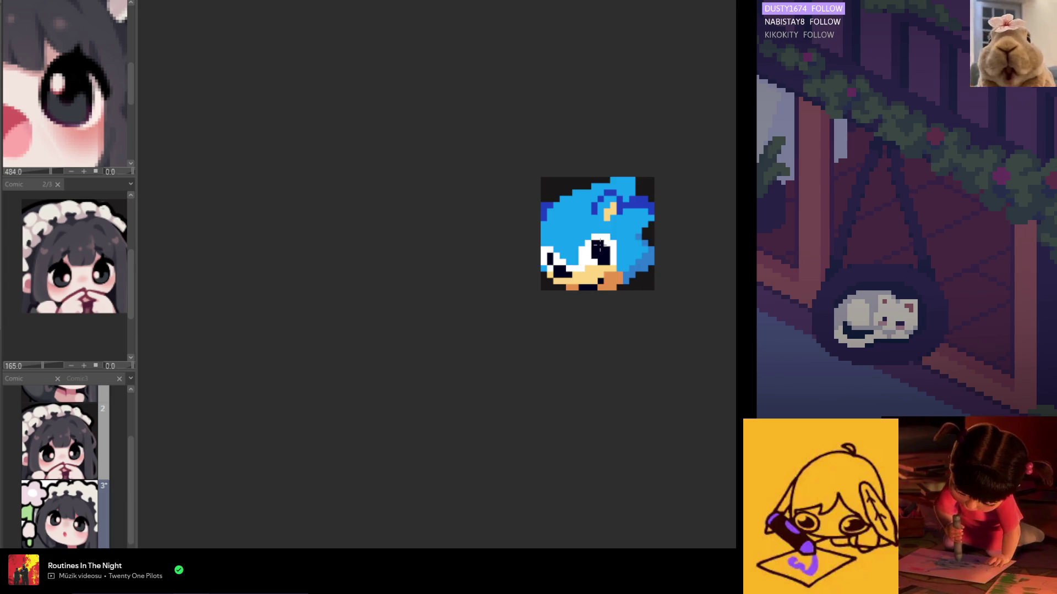
scroll(598, 246, "down", 1)
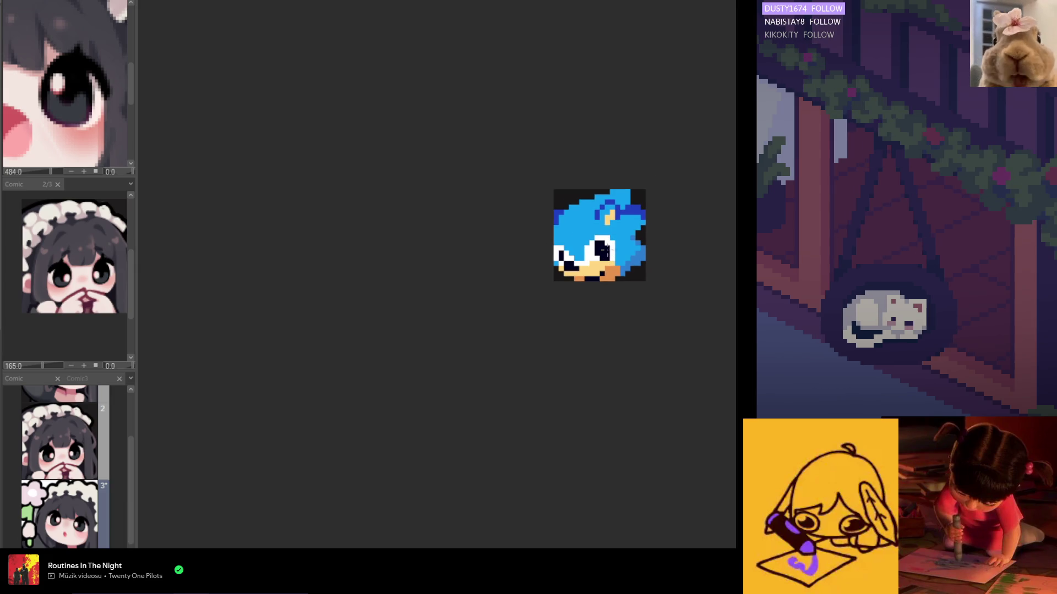
scroll(605, 251, "up", 3)
scroll(604, 251, "up", 1)
scroll(583, 264, "down", 1)
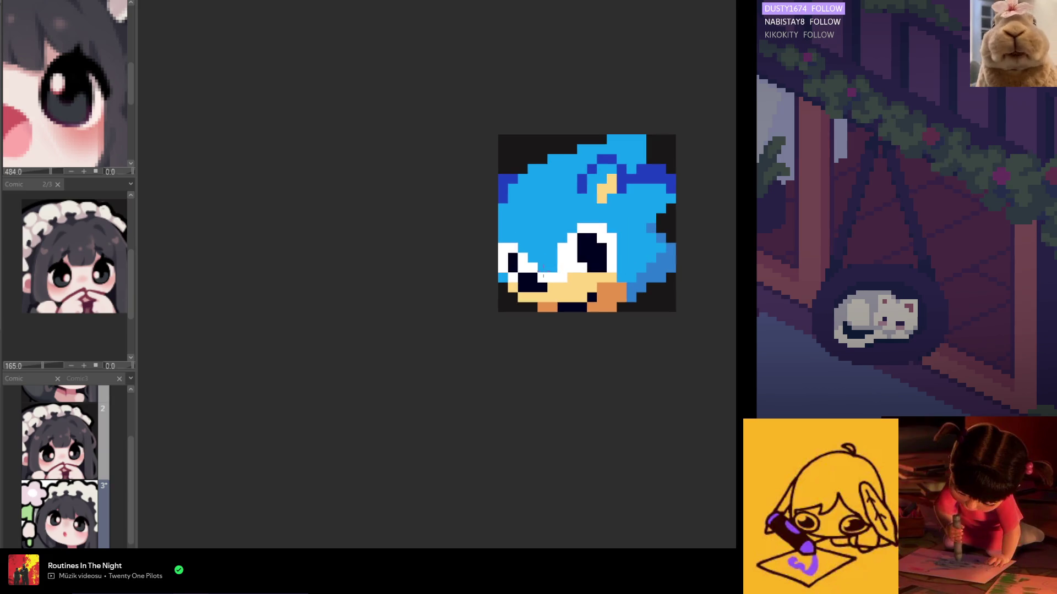
scroll(555, 220, "down", 4)
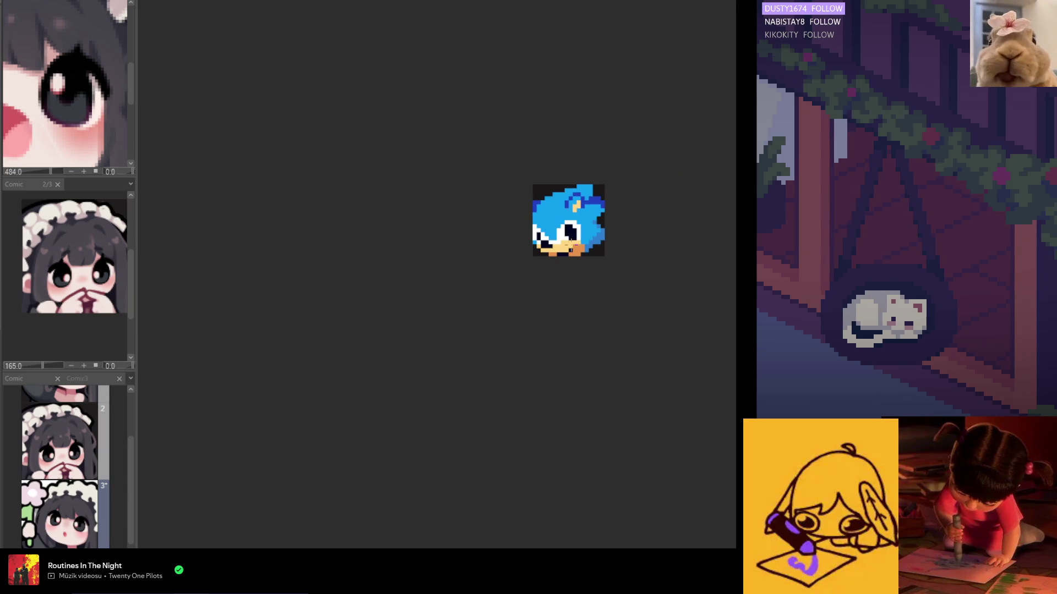
scroll(551, 231, "up", 1)
scroll(552, 231, "up", 1)
scroll(553, 235, "up", 1)
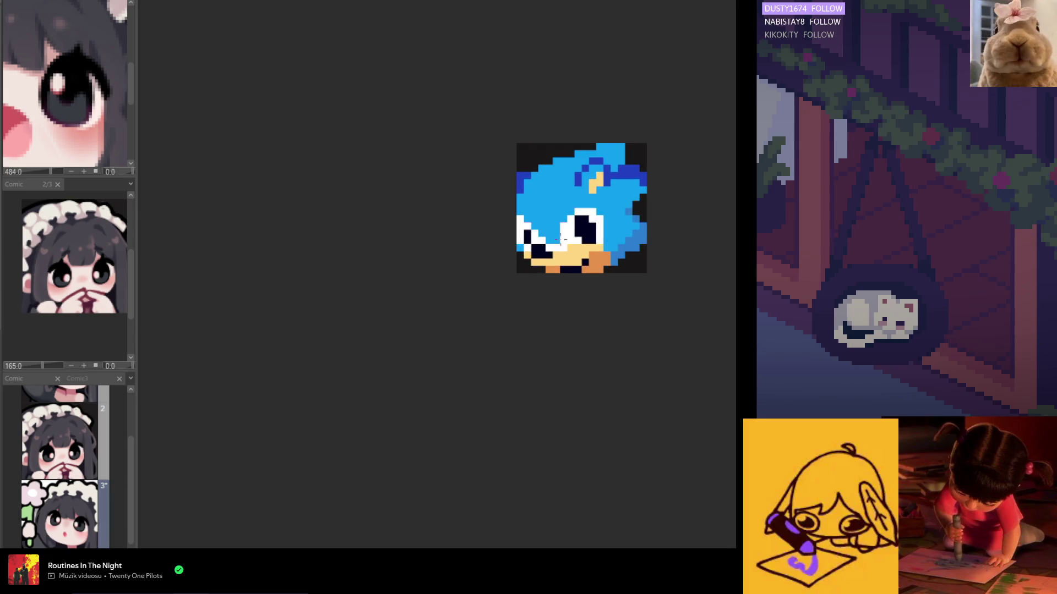
scroll(560, 235, "up", 1)
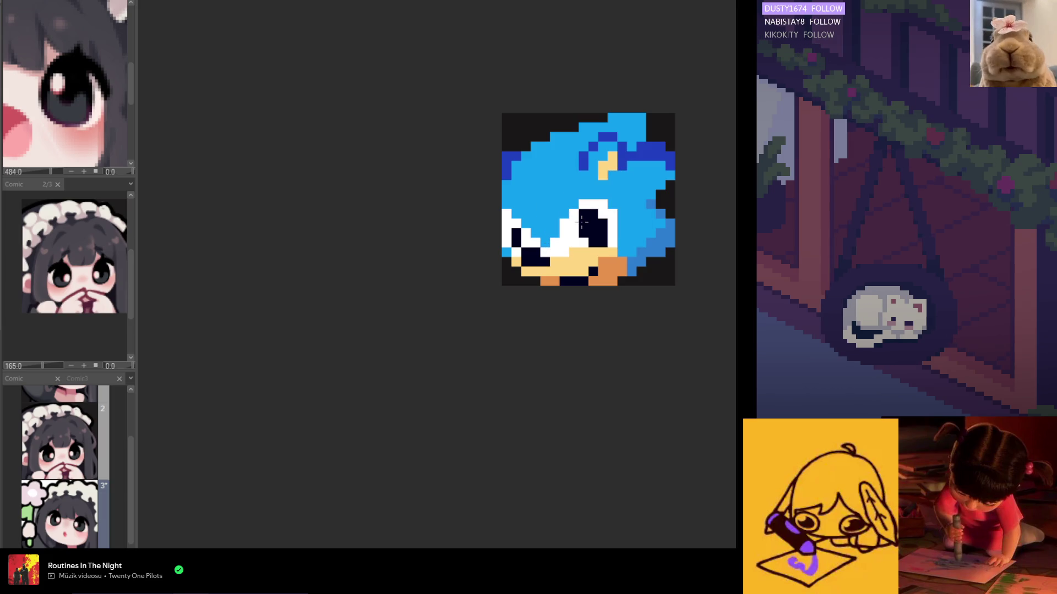
scroll(603, 242, "down", 3)
scroll(602, 246, "down", 1)
scroll(600, 257, "up", 2)
scroll(602, 258, "up", 2)
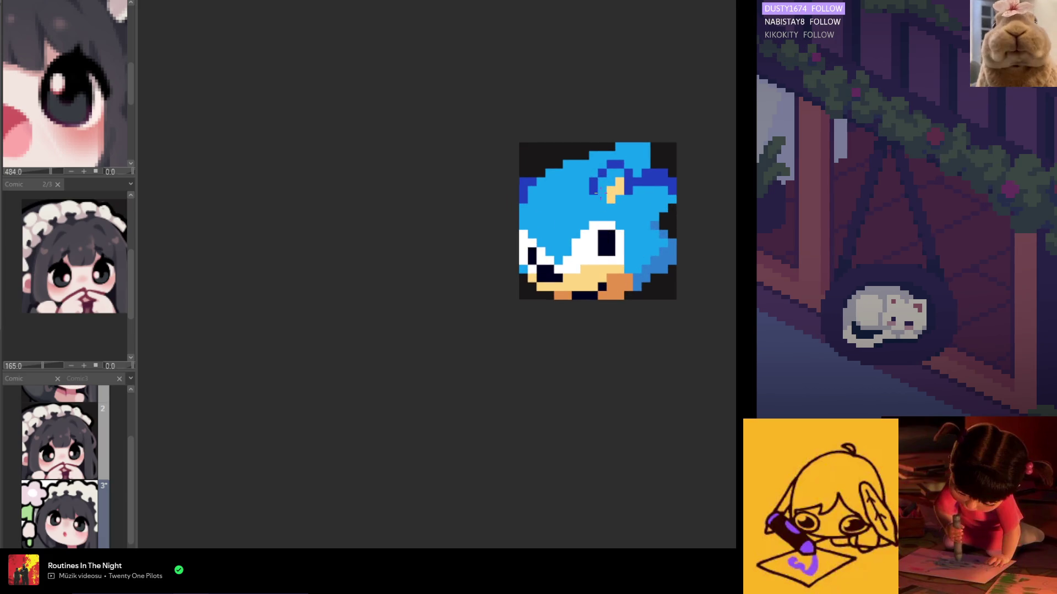
scroll(599, 193, "down", 2)
scroll(552, 229, "up", 1)
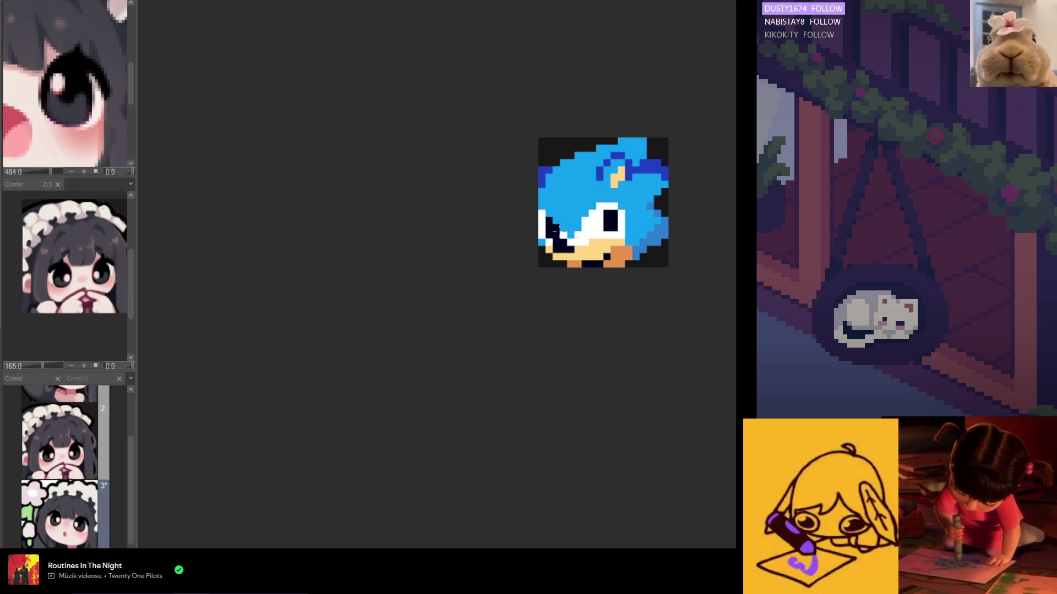
scroll(556, 227, "down", 2)
scroll(578, 236, "down", 2)
scroll(595, 244, "up", 1)
scroll(601, 248, "up", 2)
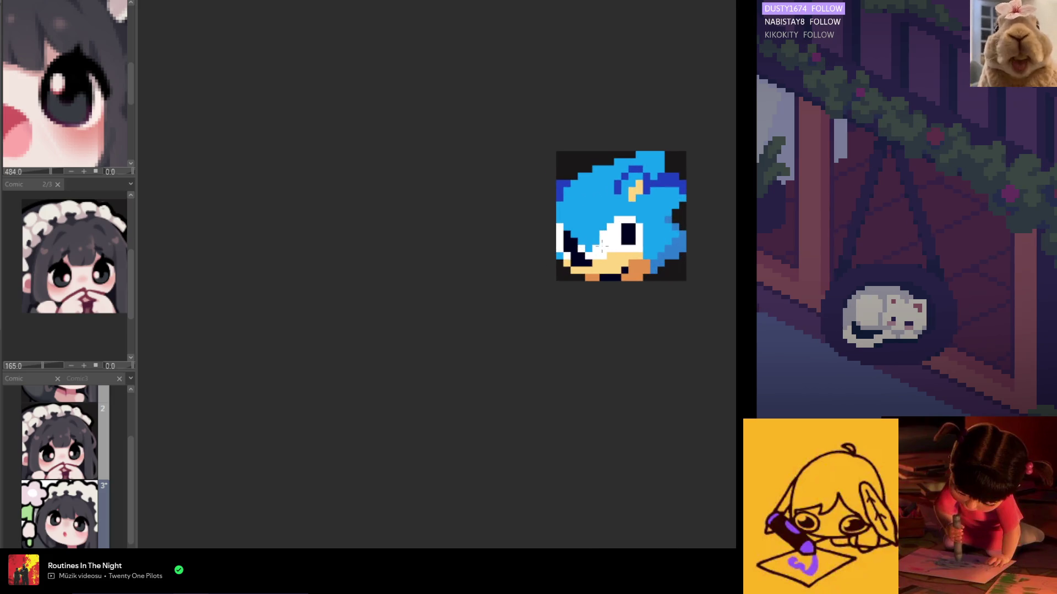
scroll(629, 240, "up", 1)
left_click_drag(615, 222, 614, 238)
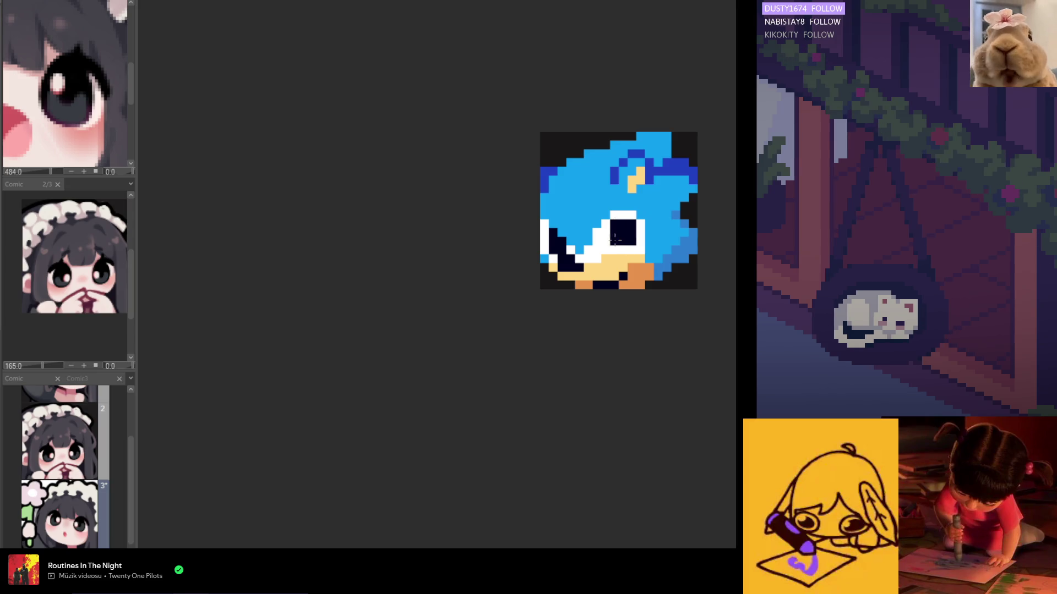
scroll(631, 248, "down", 1)
scroll(630, 249, "down", 1)
scroll(630, 249, "up", 1)
scroll(630, 244, "up", 2)
scroll(630, 244, "up", 1)
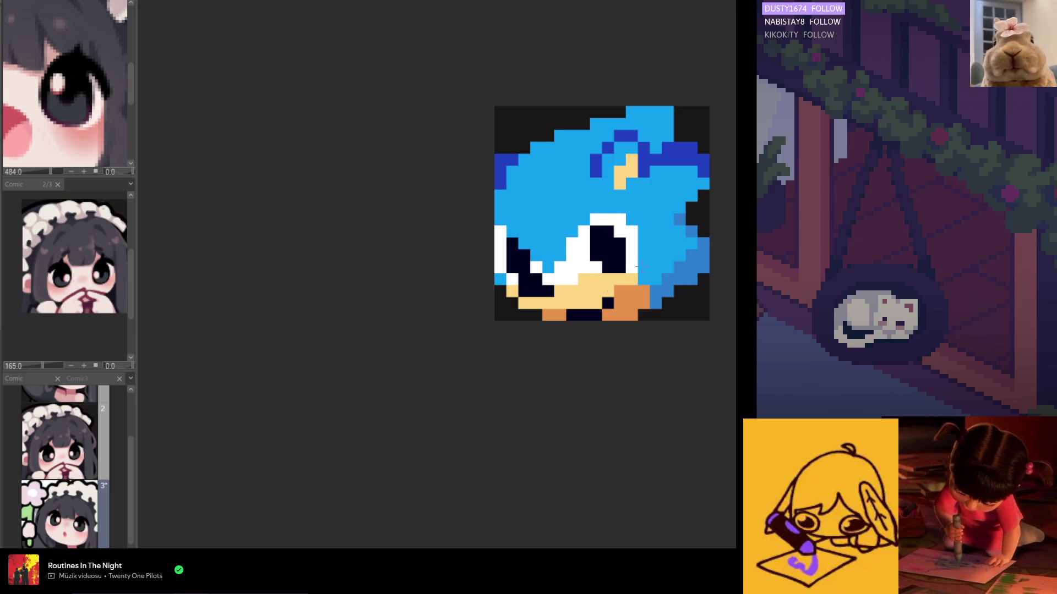
scroll(636, 265, "down", 2)
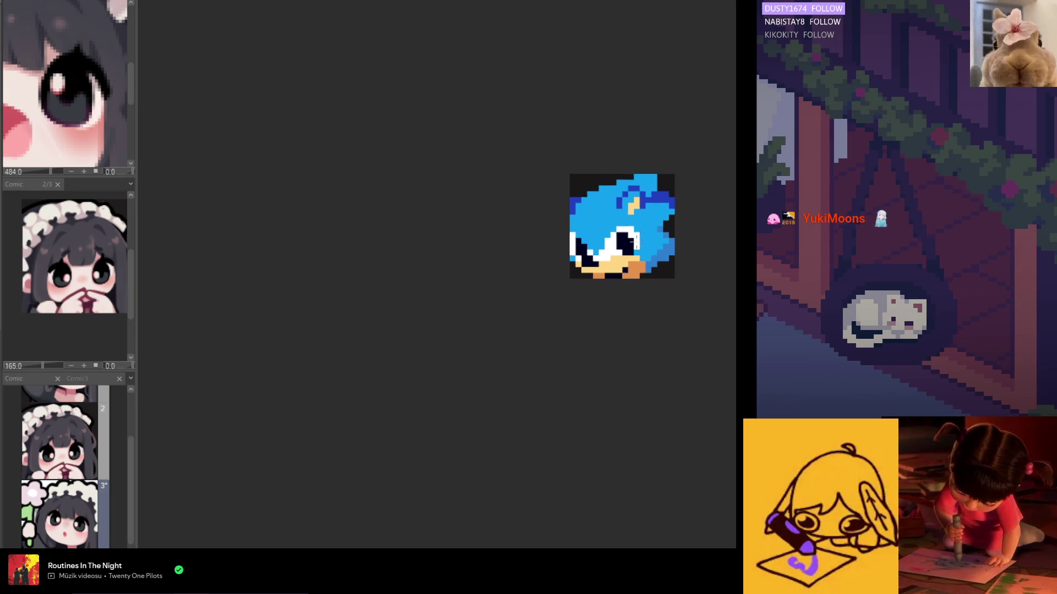
scroll(637, 257, "up", 1)
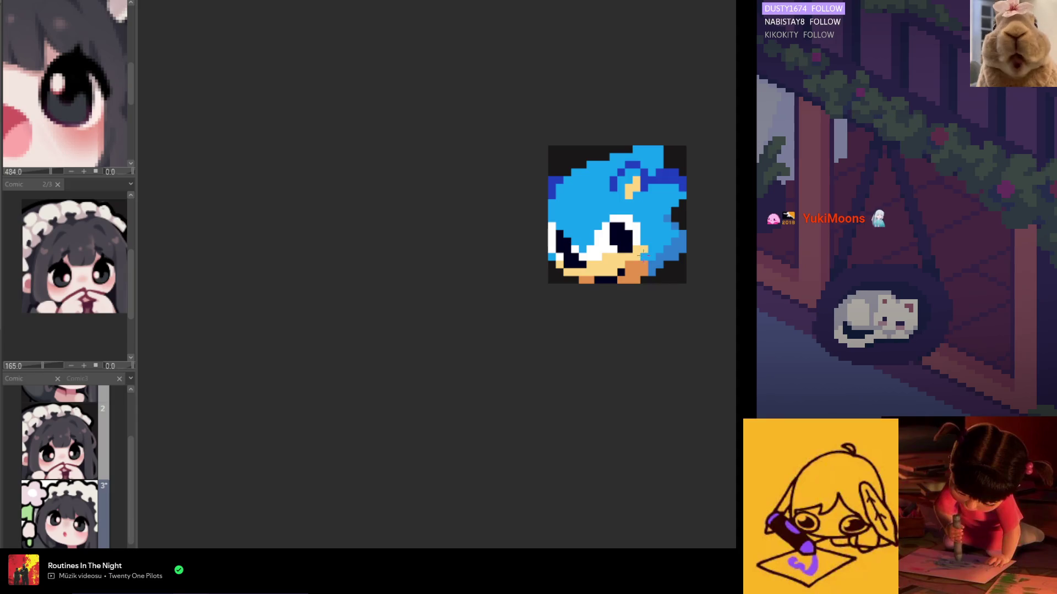
scroll(640, 248, "down", 2)
scroll(648, 272, "down", 1)
scroll(652, 280, "up", 2)
scroll(640, 275, "up", 1)
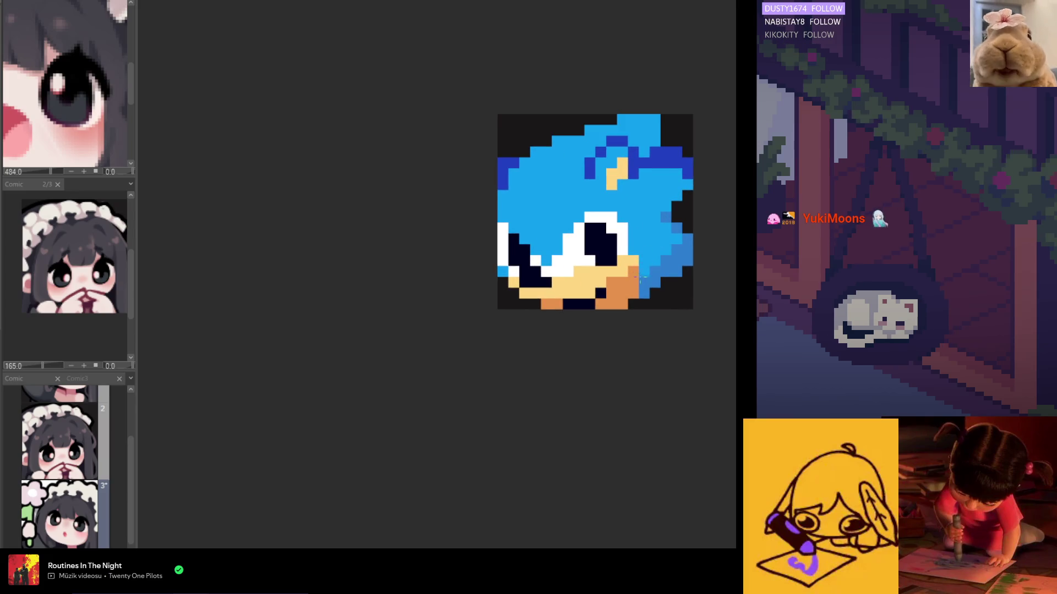
scroll(640, 272, "down", 1)
scroll(654, 242, "up", 1)
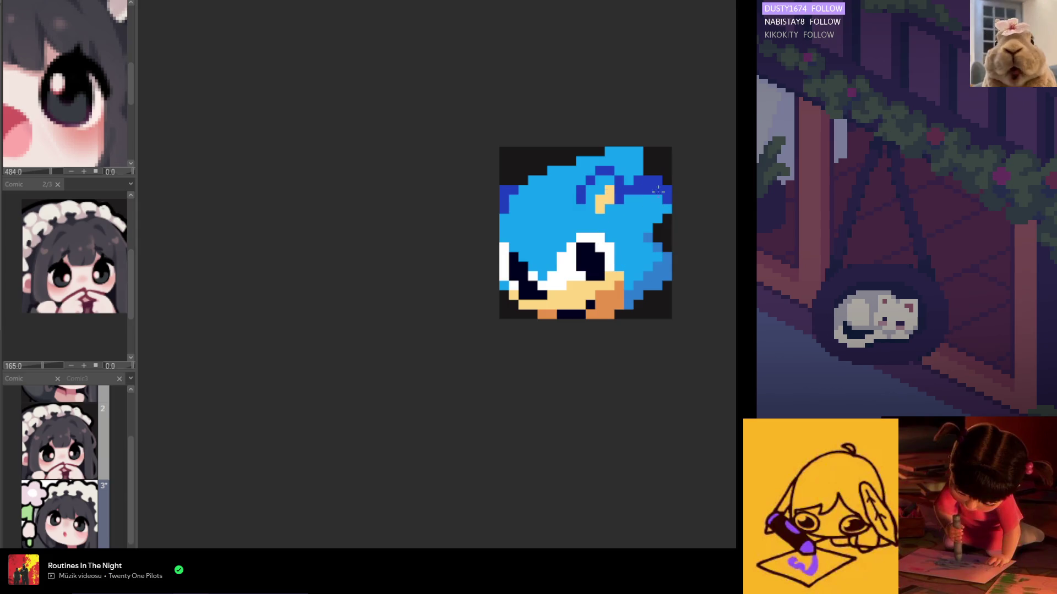
- Add dark-blue outline pixels along the upper-right hair edge and the top-left quill
key("e")
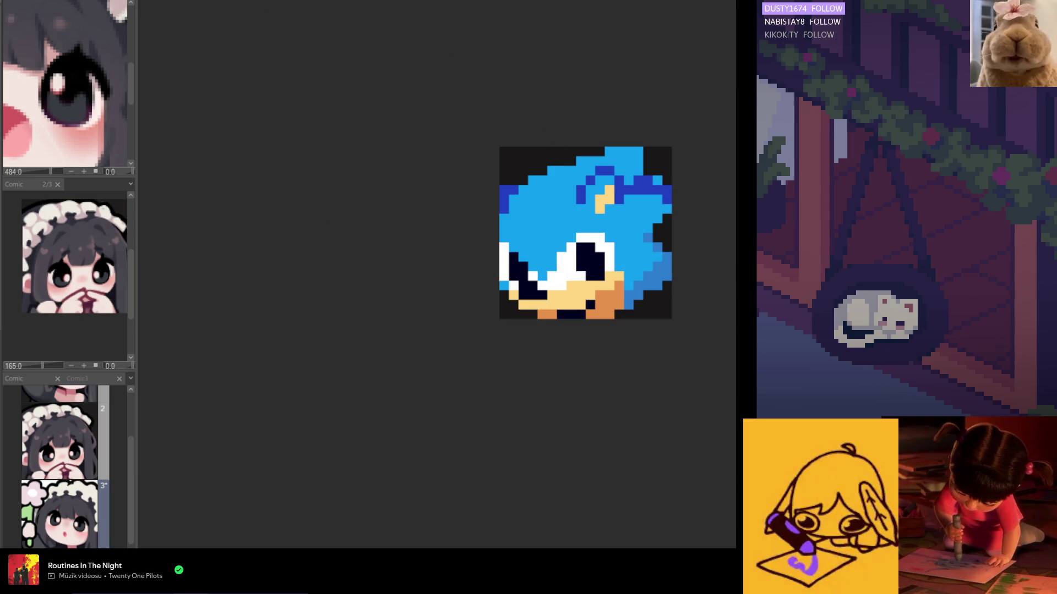
left_click_drag(626, 189, 650, 190)
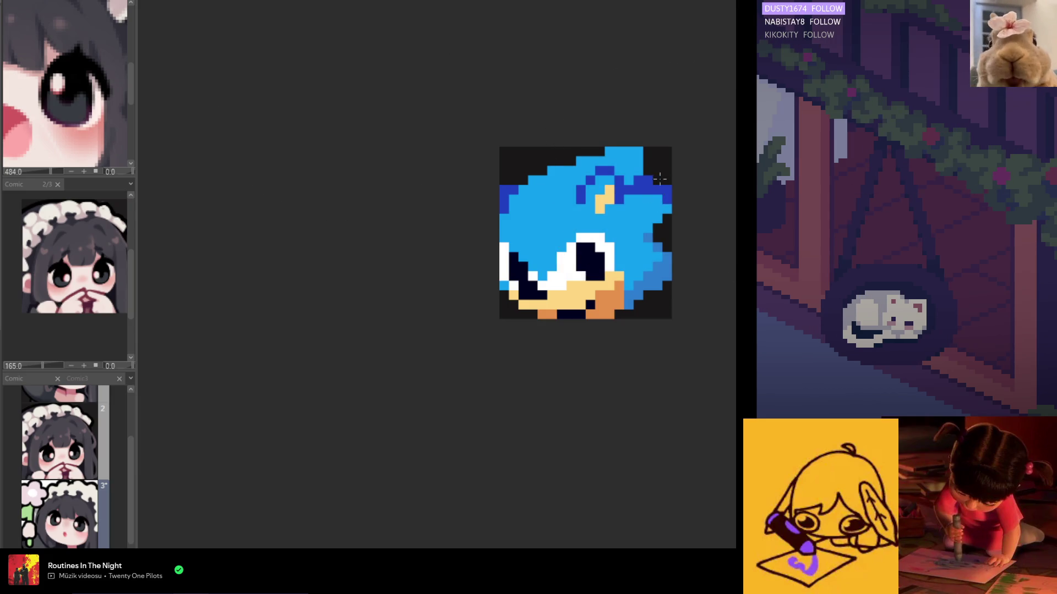
scroll(658, 178, "down", 3)
scroll(652, 185, "up", 1)
scroll(644, 194, "up", 1)
scroll(635, 205, "up", 1)
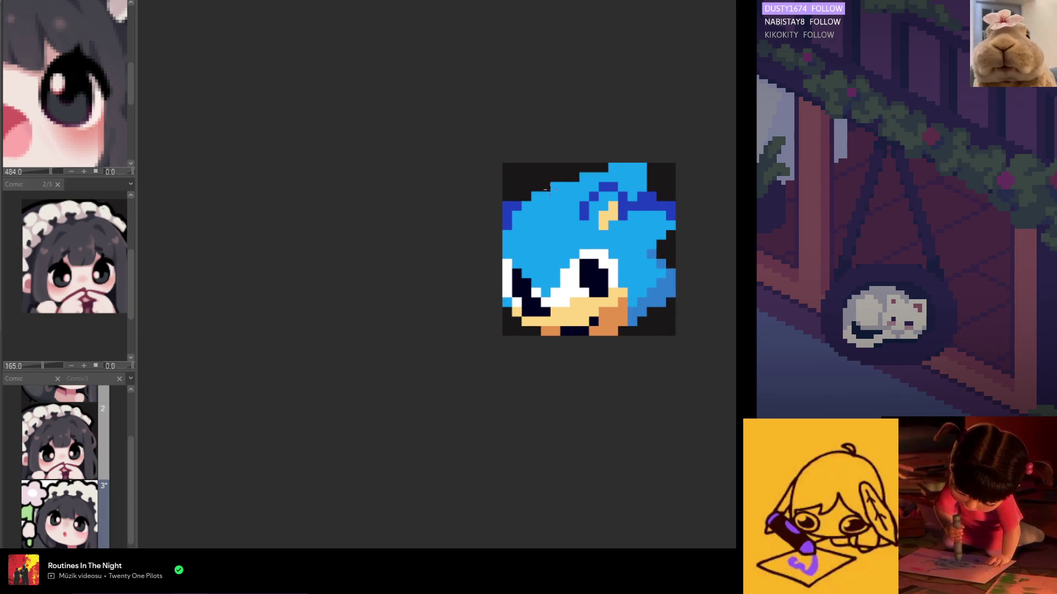
left_click_drag(545, 186, 558, 197)
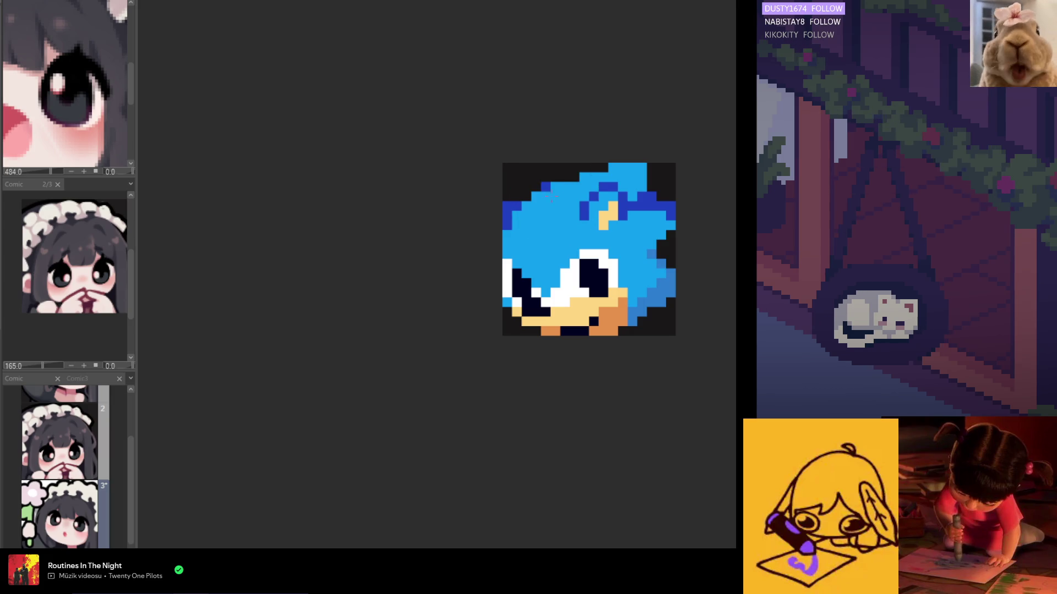
scroll(556, 236, "down", 1)
scroll(555, 237, "down", 1)
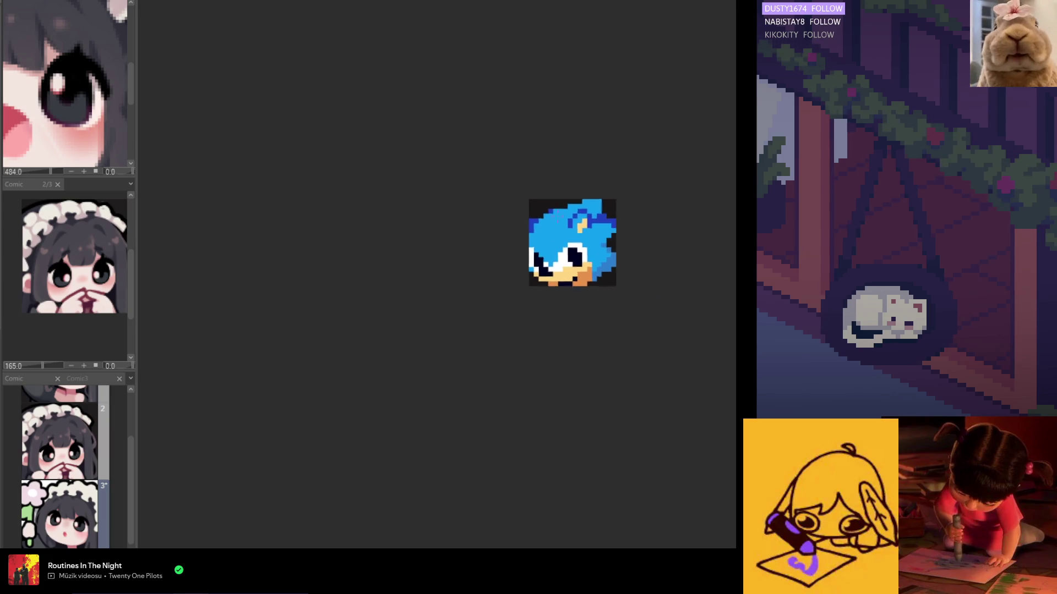
scroll(570, 201, "up", 1)
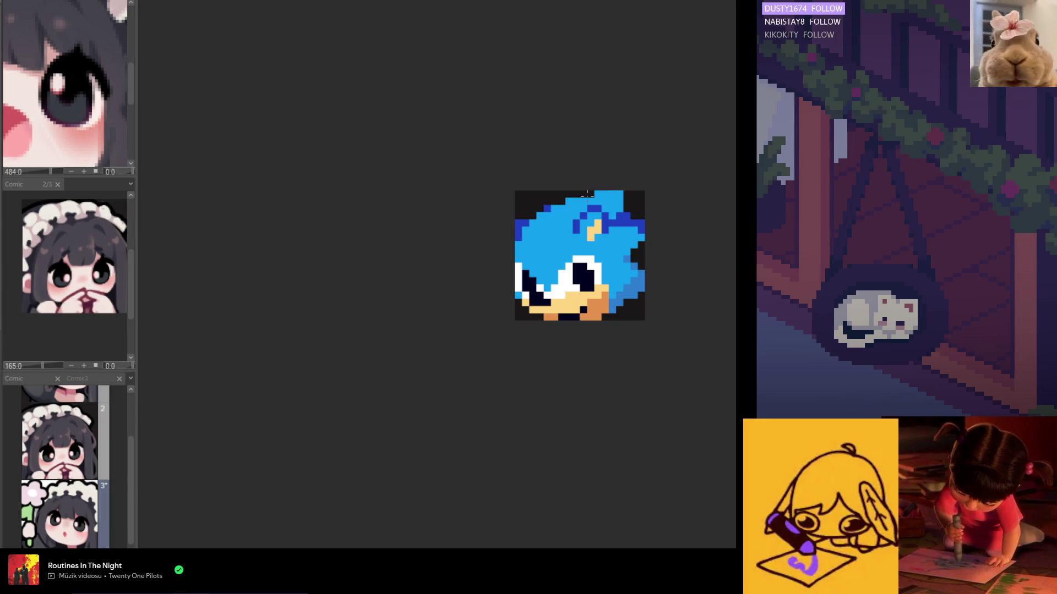
scroll(583, 193, "down", 1)
scroll(562, 196, "up", 1)
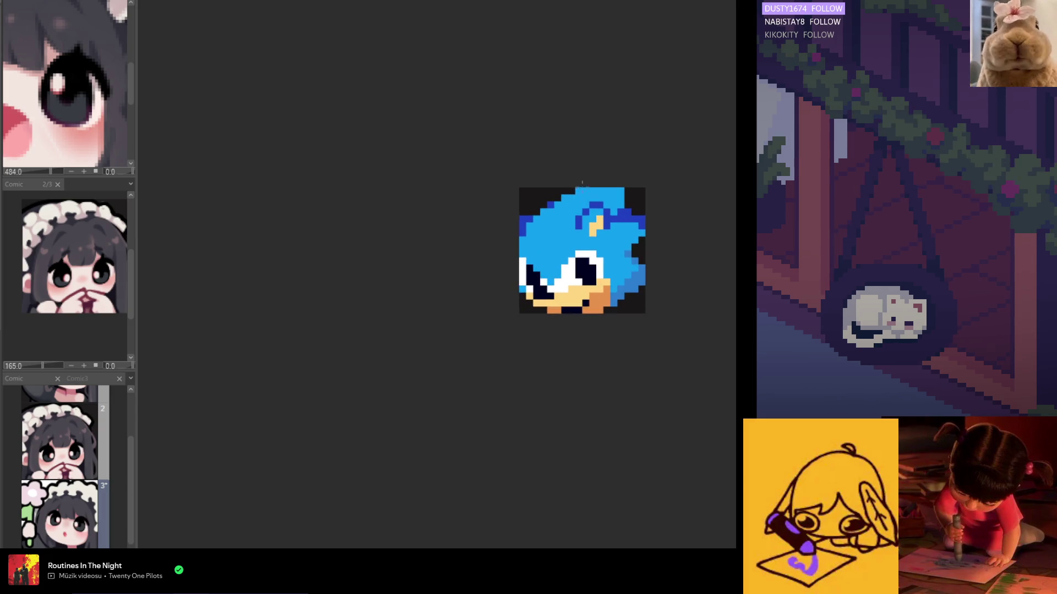
scroll(581, 182, "down", 2)
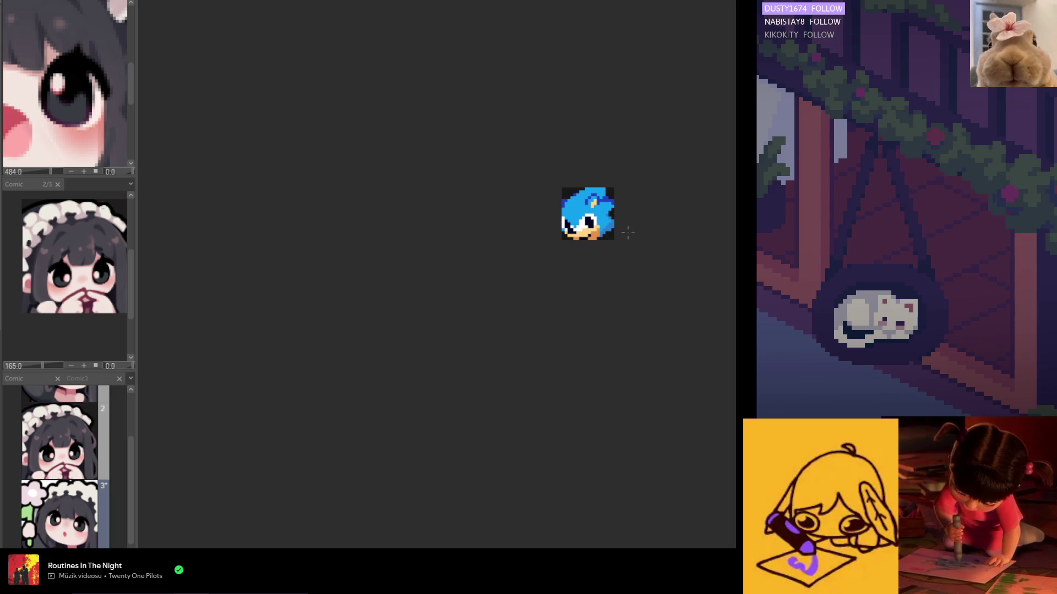
scroll(581, 203, "up", 3)
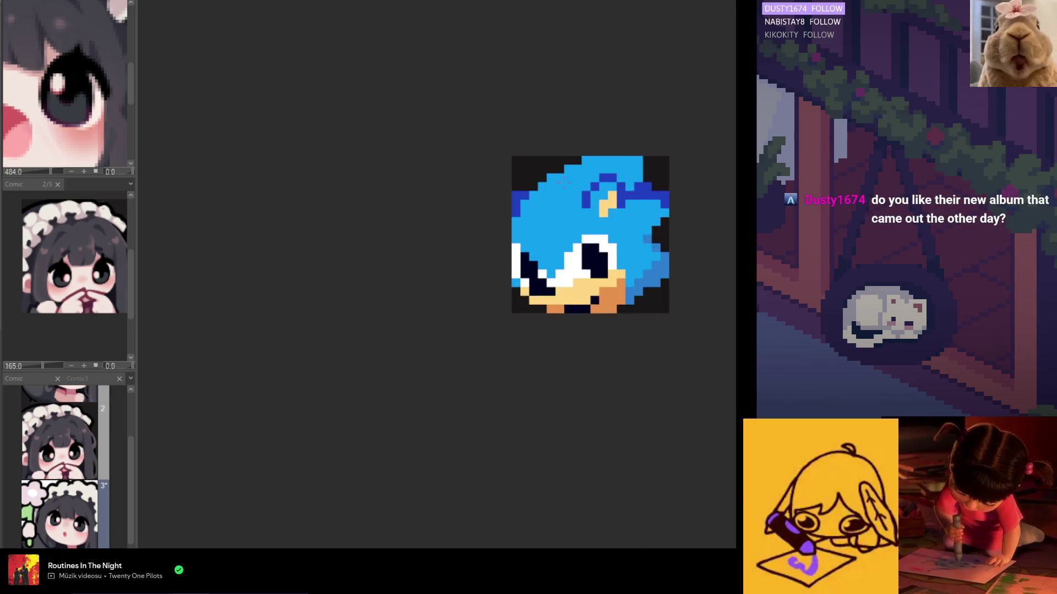
scroll(582, 204, "down", 3)
scroll(598, 247, "up", 1)
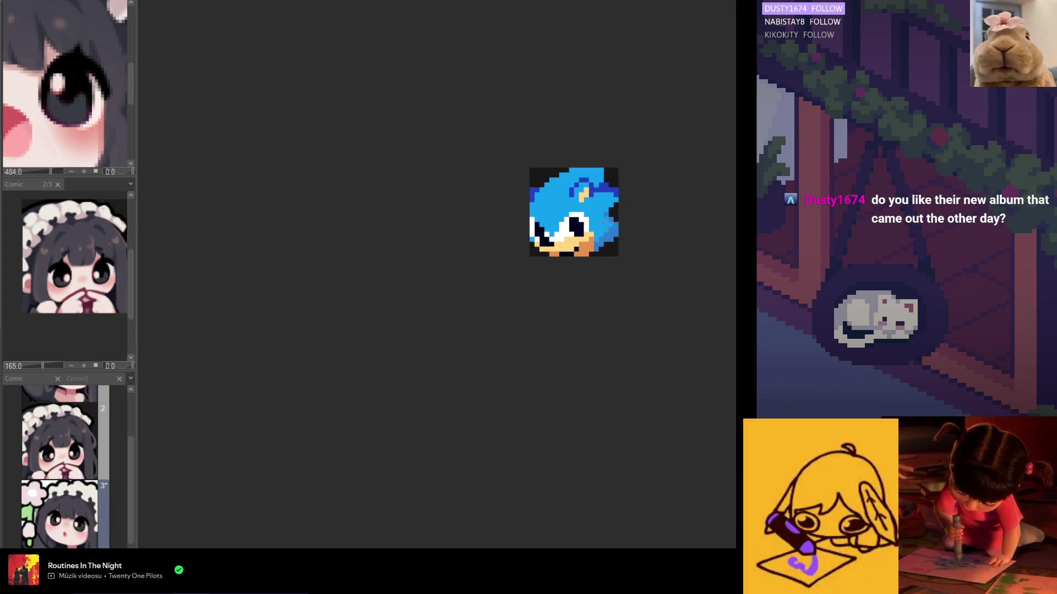
scroll(615, 215, "up", 2)
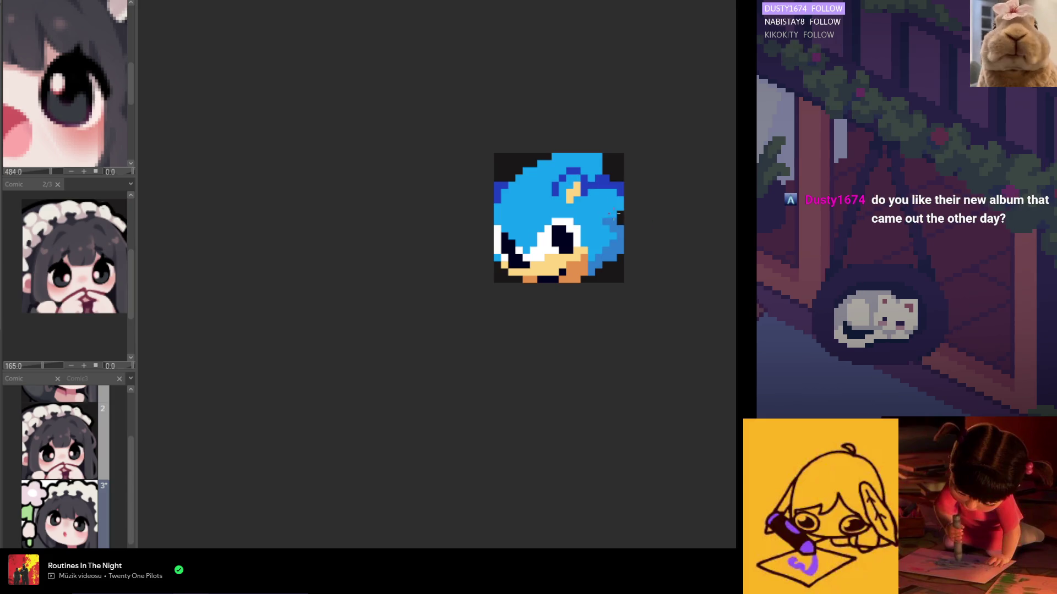
scroll(610, 222, "down", 1)
scroll(612, 223, "down", 1)
scroll(613, 226, "up", 1)
scroll(615, 226, "up", 1)
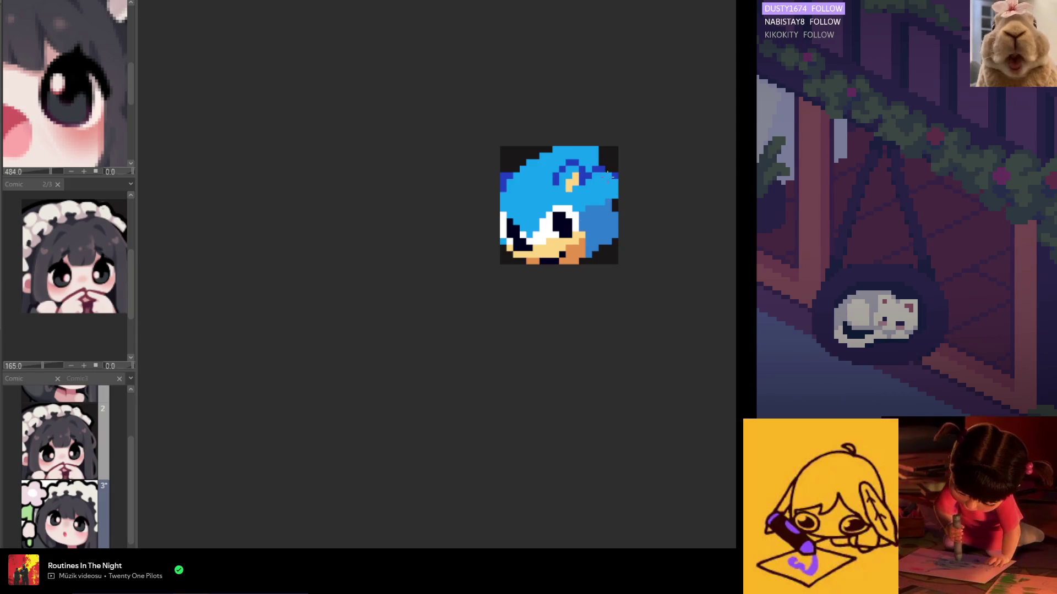
scroll(607, 175, "down", 3)
scroll(608, 175, "up", 4)
left_click(604, 201, "alt")
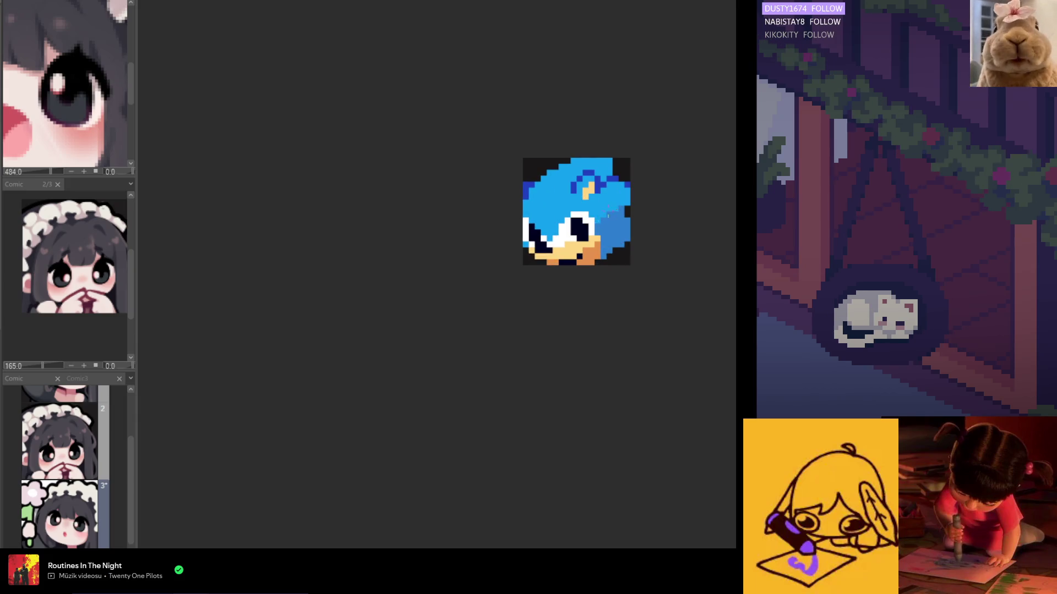
- Shade the head's right side with sampled lighter blue and add dark red mouth pixels at the bottom
left_click(601, 174, "alt")
left_click_drag(618, 186, 621, 240)
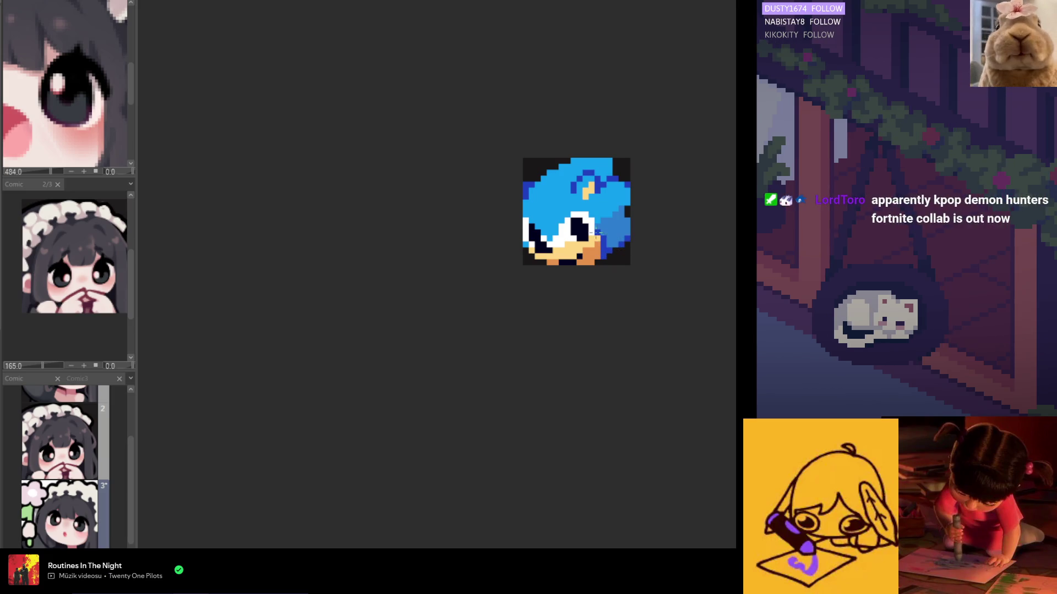
scroll(594, 233, "down", 2)
scroll(594, 233, "down", 1)
scroll(550, 245, "up", 2)
scroll(550, 244, "up", 2)
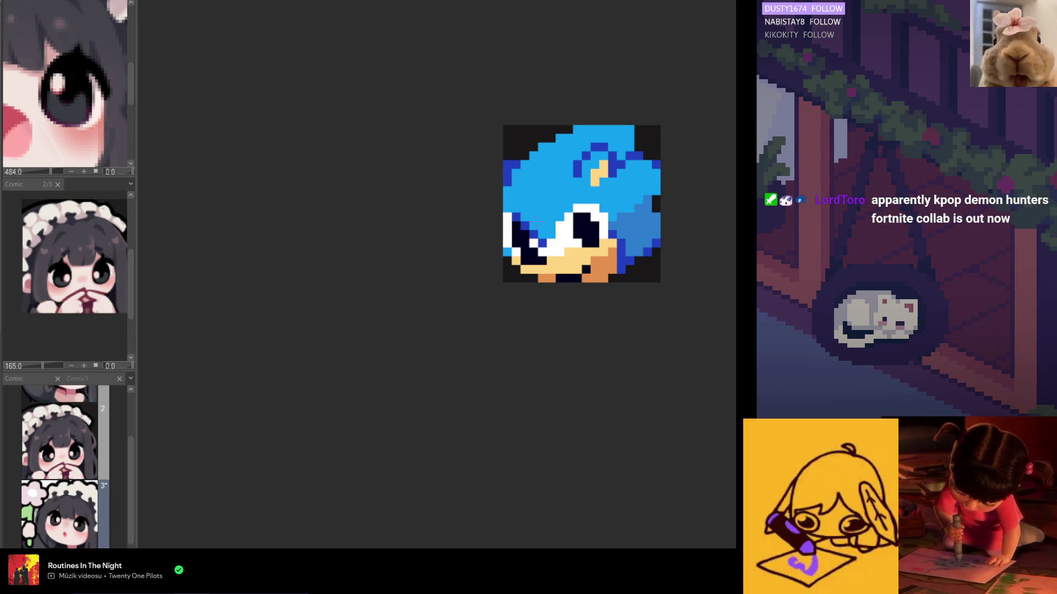
scroll(524, 222, "down", 1)
scroll(534, 205, "up", 1)
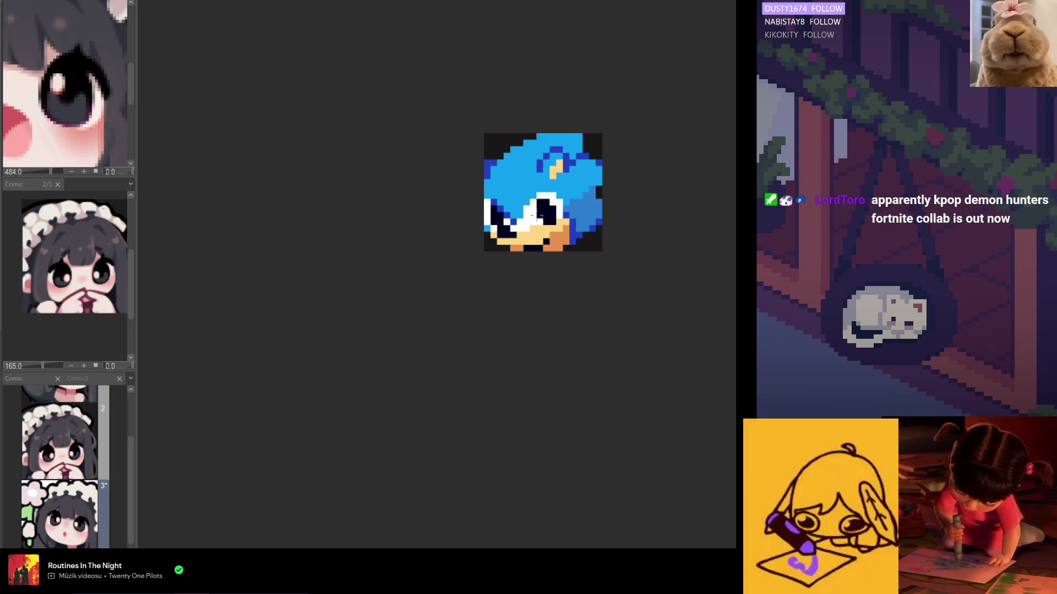
scroll(533, 204, "up", 1)
scroll(545, 223, "down", 1)
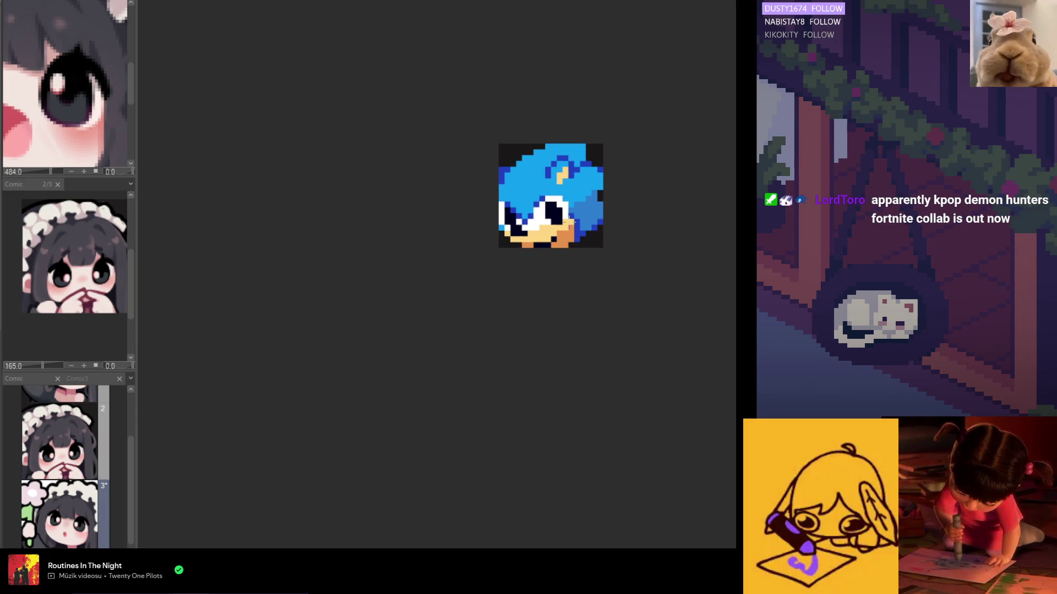
scroll(562, 255, "down", 2)
scroll(563, 255, "up", 2)
scroll(531, 232, "up", 1)
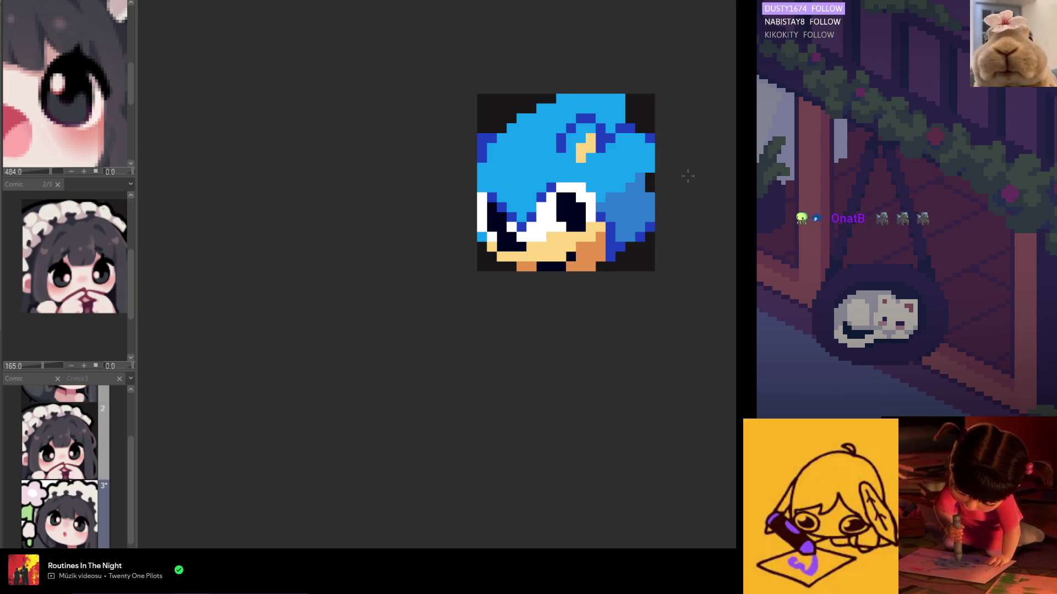
left_click_drag(540, 267, 552, 268)
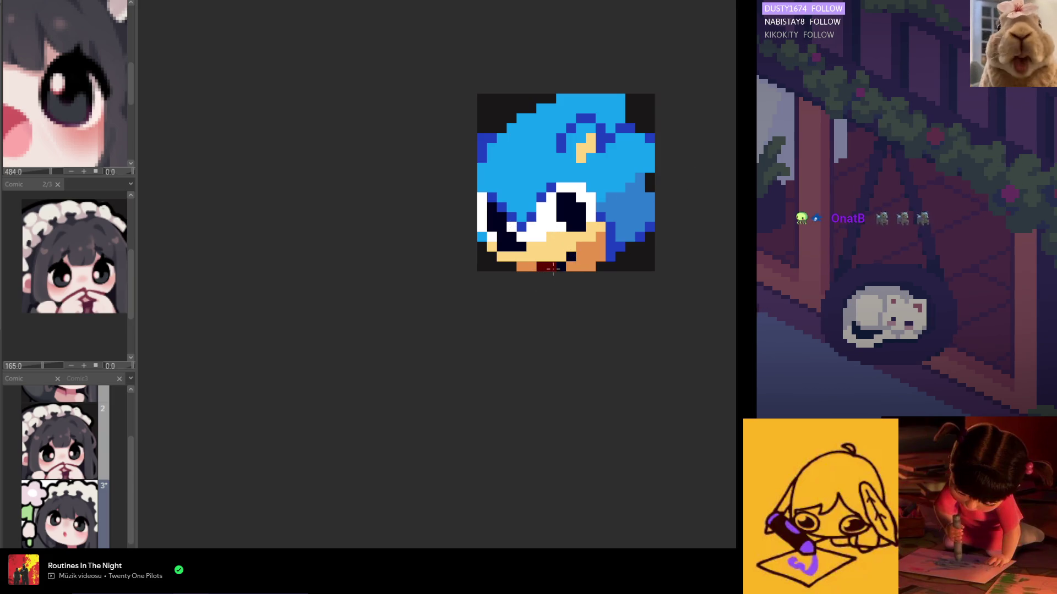
scroll(561, 250, "down", 2)
scroll(508, 218, "up", 2)
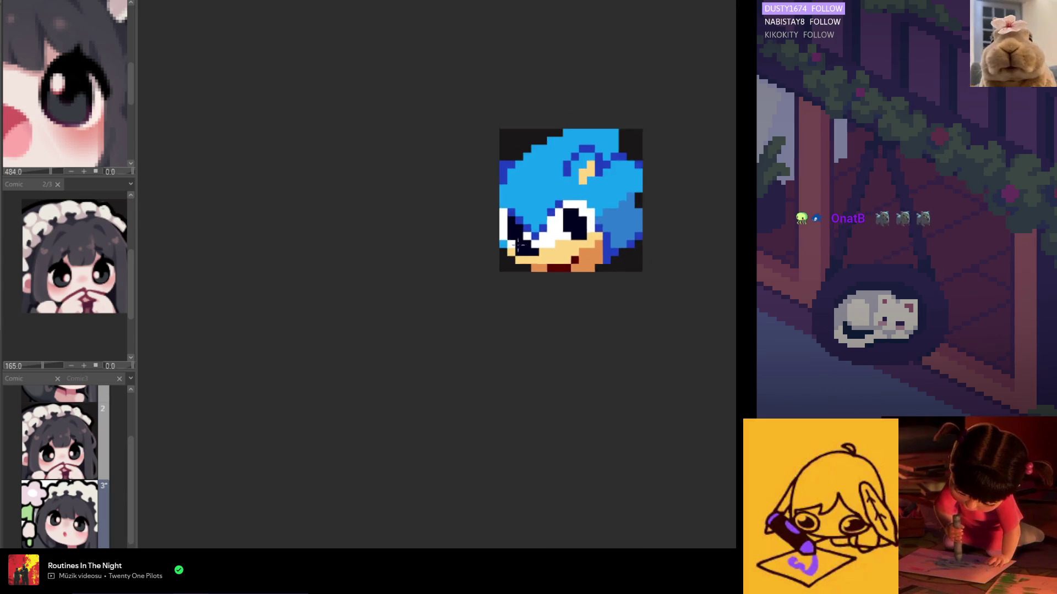
scroll(508, 217, "up", 1)
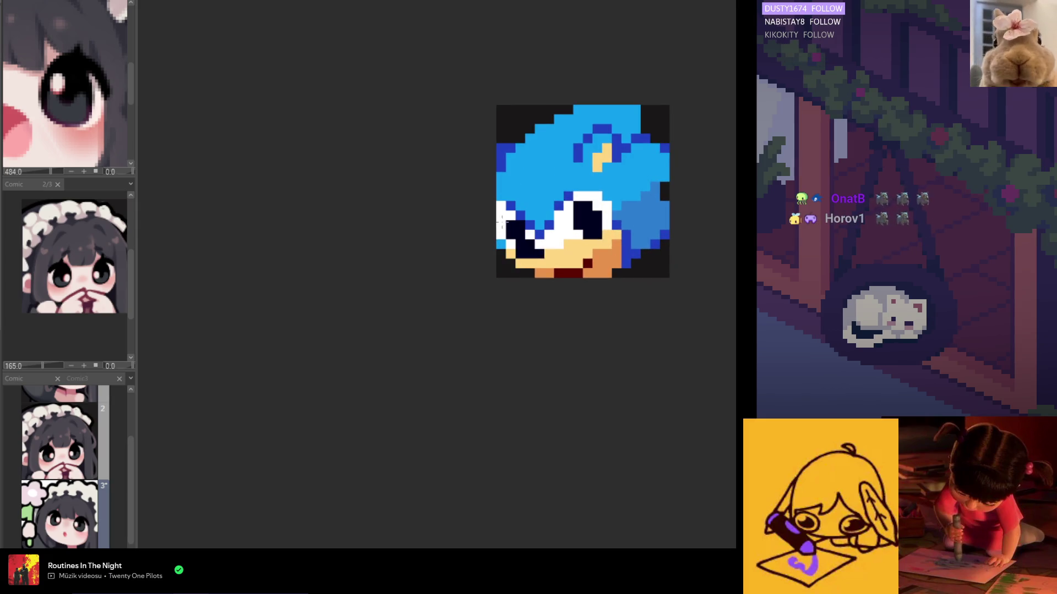
scroll(508, 227, "down", 1)
scroll(516, 248, "down", 1)
scroll(510, 252, "up", 1)
scroll(522, 274, "up", 1)
scroll(525, 265, "up", 1)
scroll(528, 256, "down", 1)
scroll(535, 249, "up", 1)
scroll(535, 244, "up", 1)
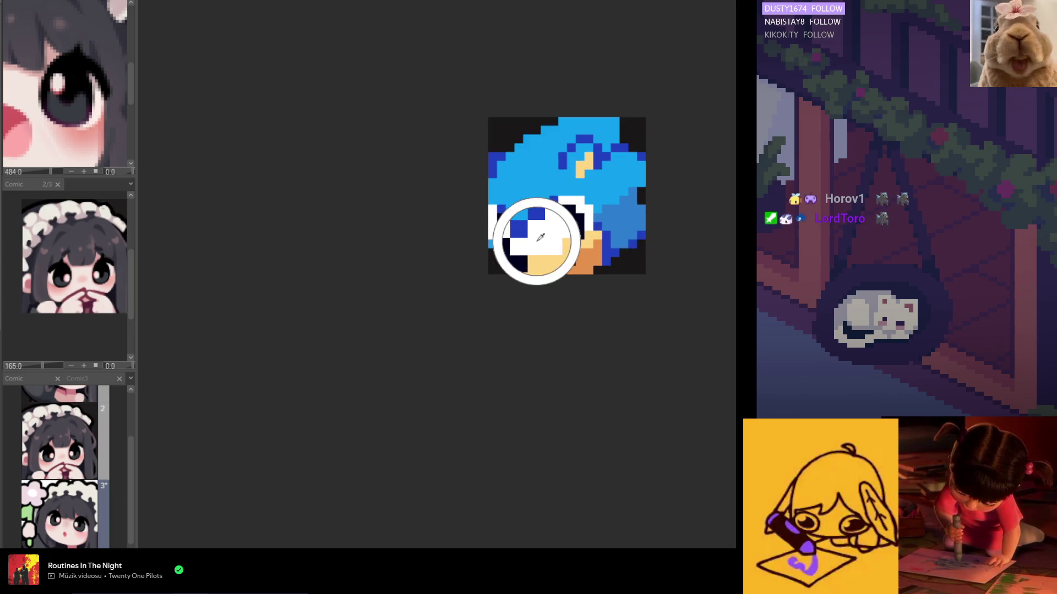
scroll(547, 283, "down", 2)
scroll(548, 282, "up", 1)
scroll(547, 273, "up", 1)
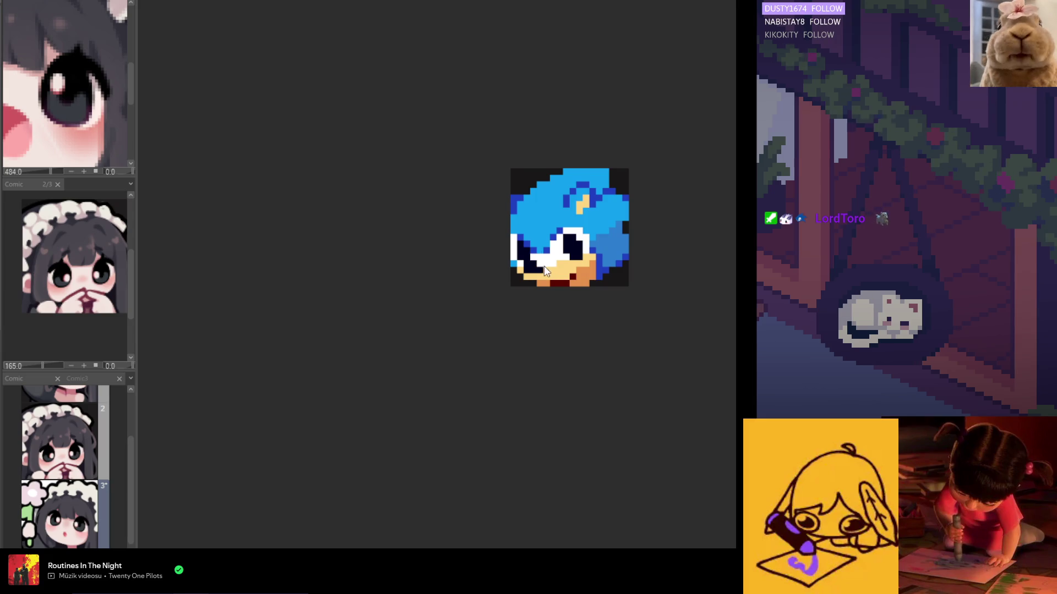
scroll(559, 264, "down", 2)
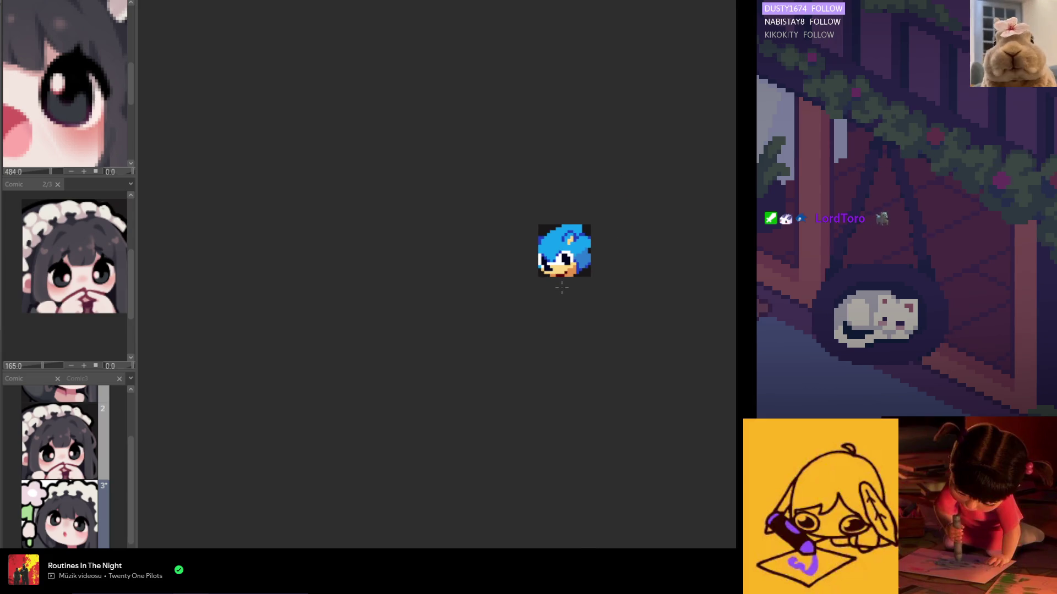
scroll(558, 281, "up", 1)
scroll(552, 270, "up", 2)
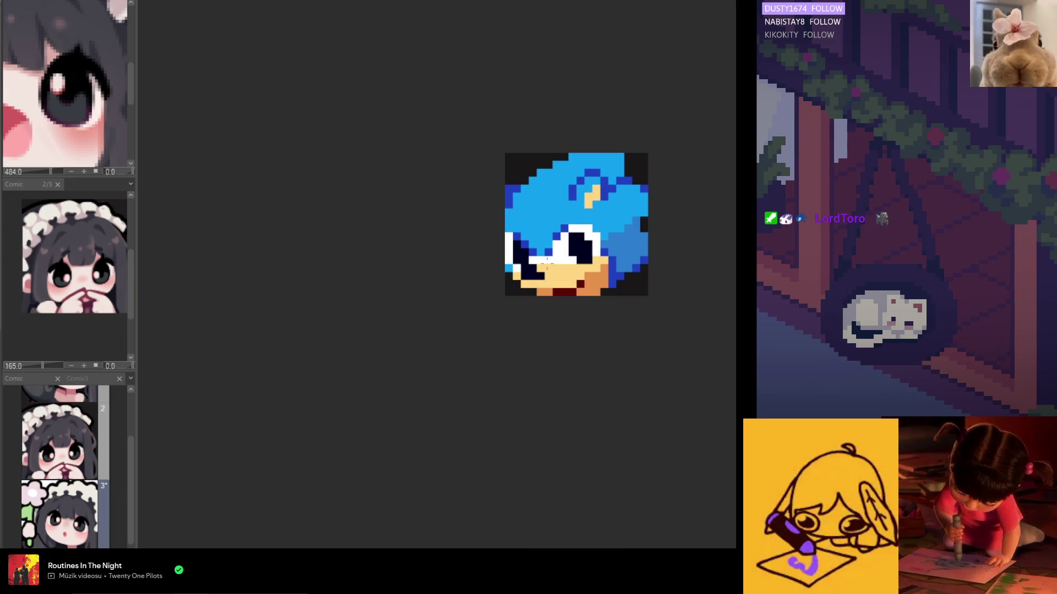
scroll(552, 265, "down", 1)
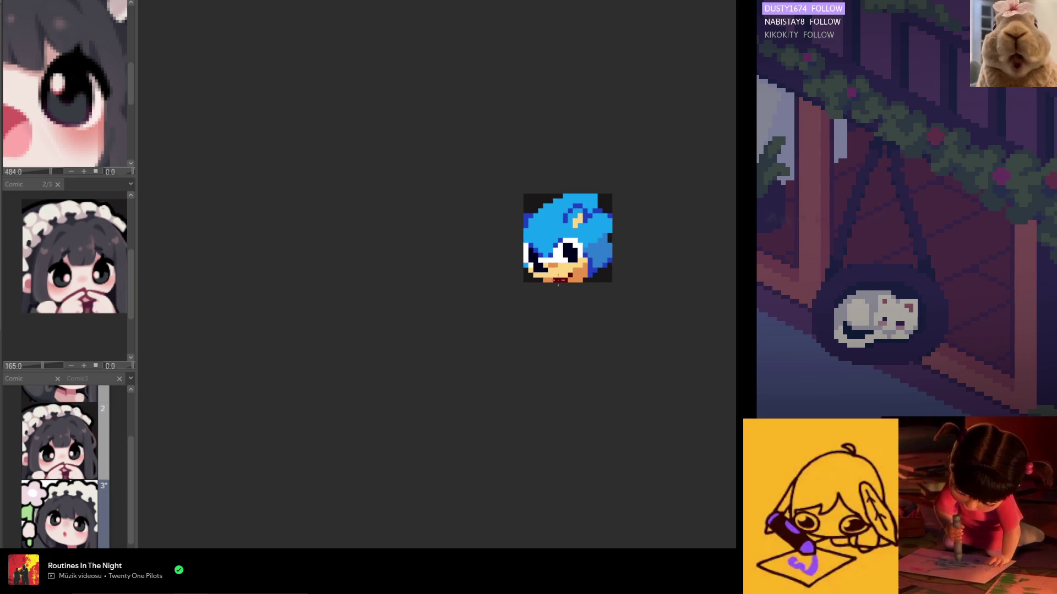
scroll(559, 285, "down", 2)
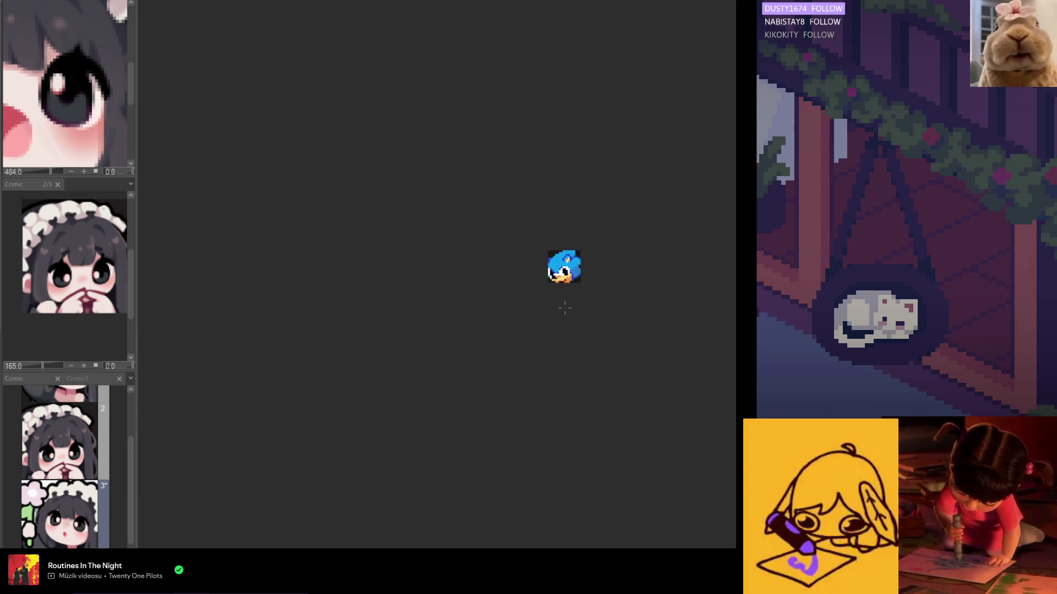
scroll(555, 277, "up", 1)
scroll(555, 276, "up", 2)
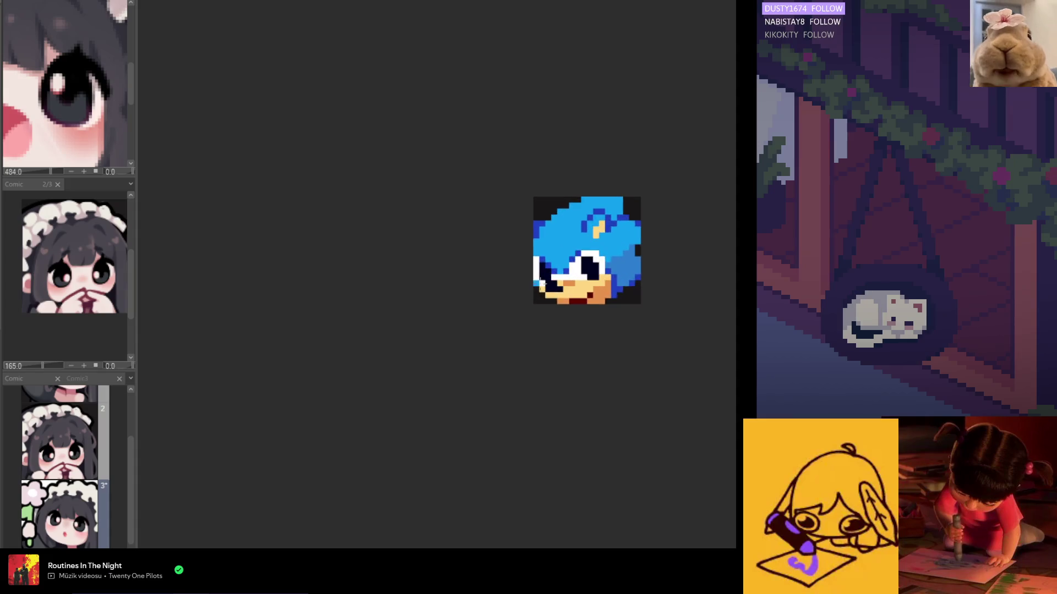
scroll(539, 282, "up", 2)
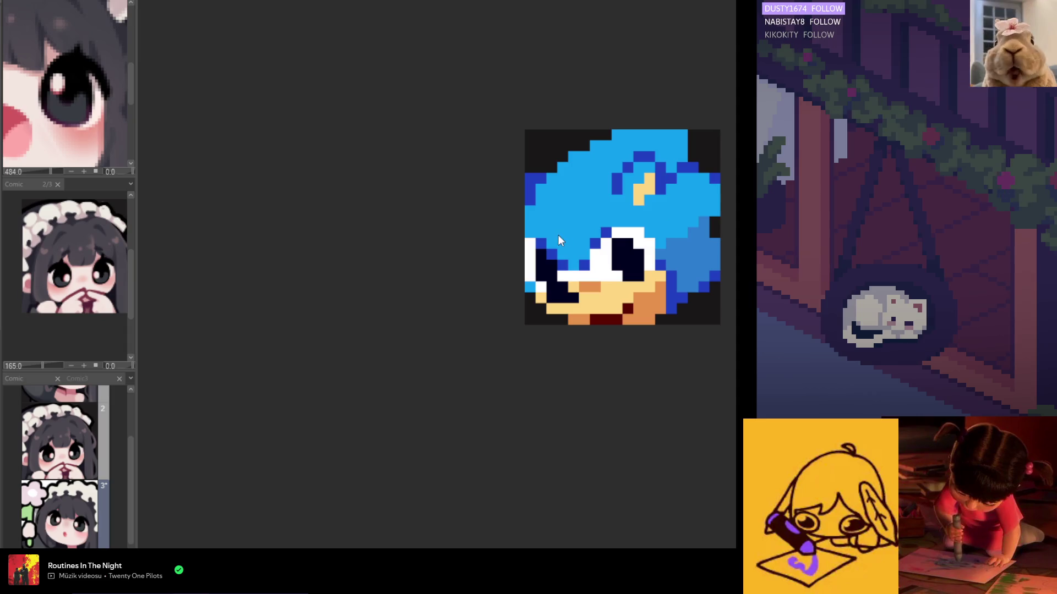
- Recolour the blue pixel left of Sonic's eye light grey
left_click(540, 248)
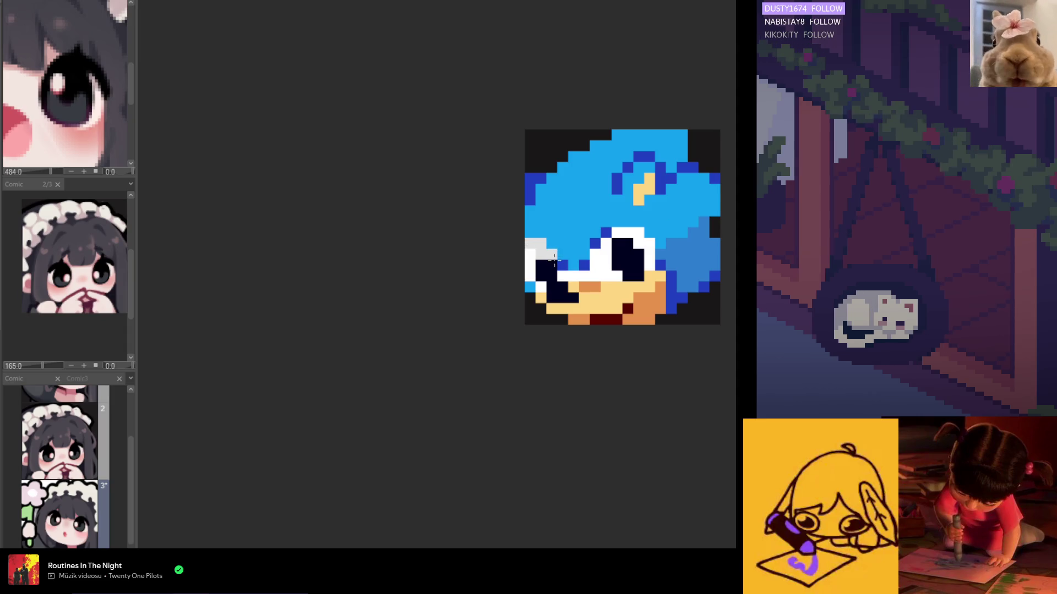
scroll(597, 262, "down", 1)
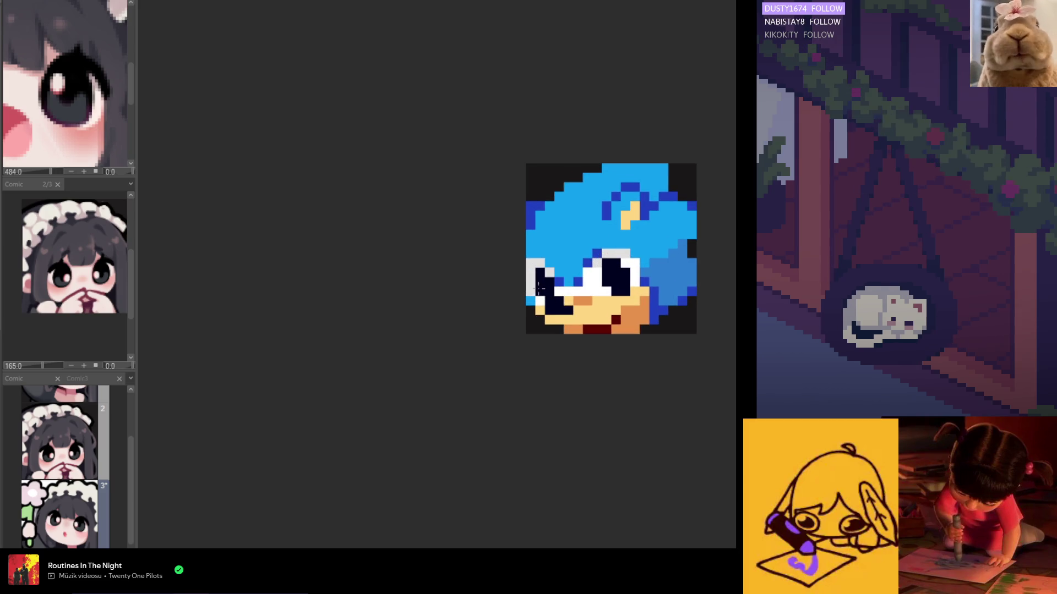
scroll(525, 268, "down", 2)
scroll(525, 269, "up", 1)
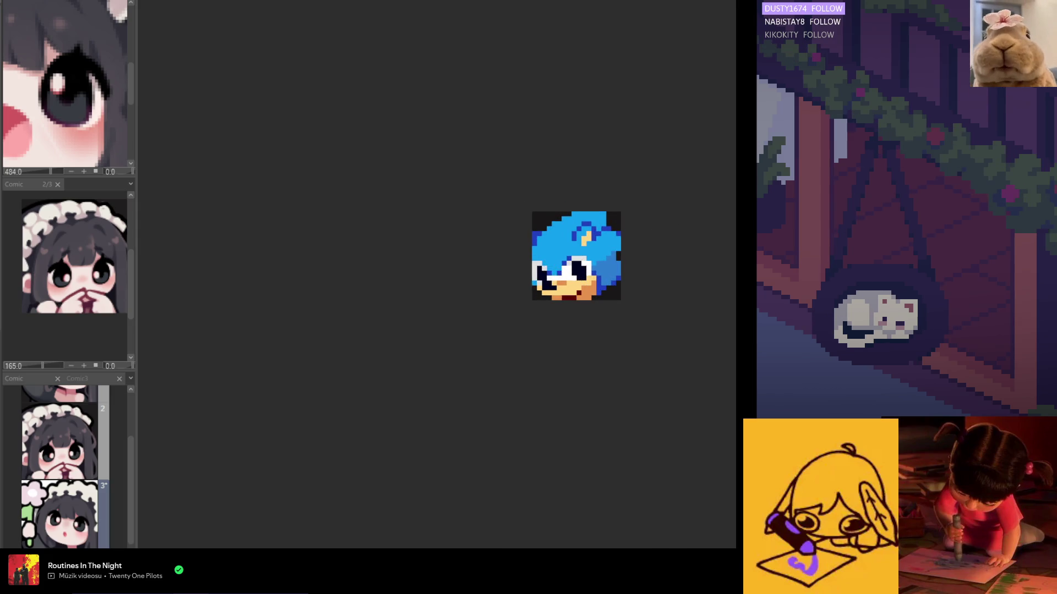
scroll(533, 284, "up", 1)
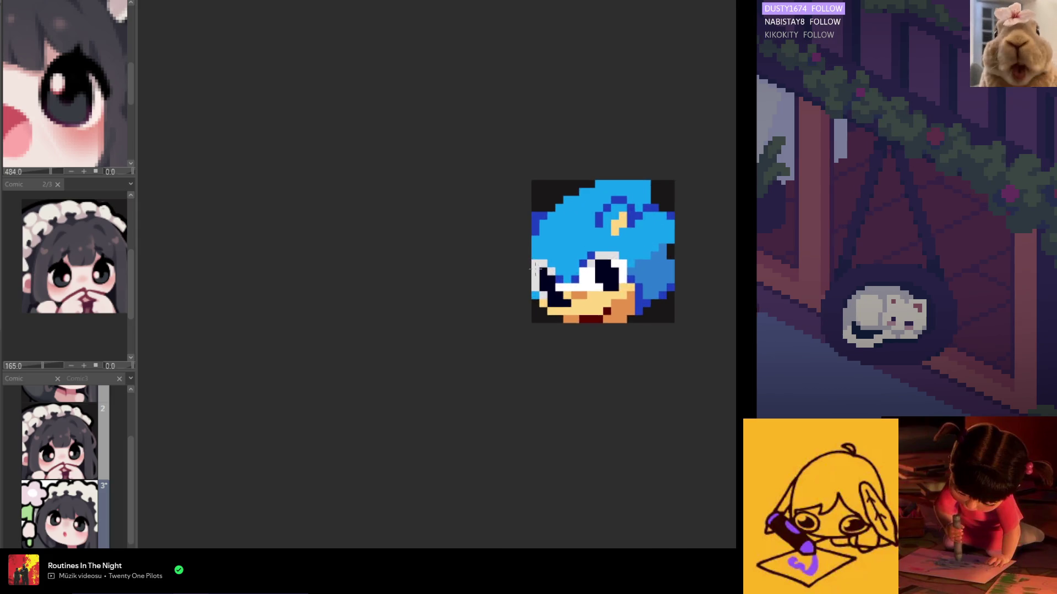
scroll(533, 284, "up", 1)
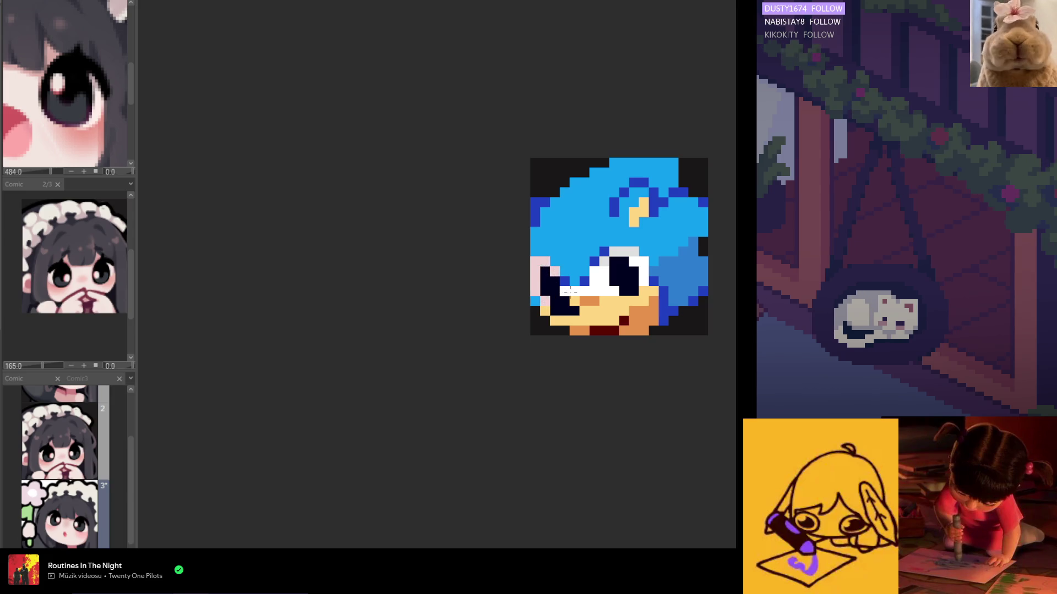
scroll(566, 314, "down", 3)
scroll(568, 363, "down", 3)
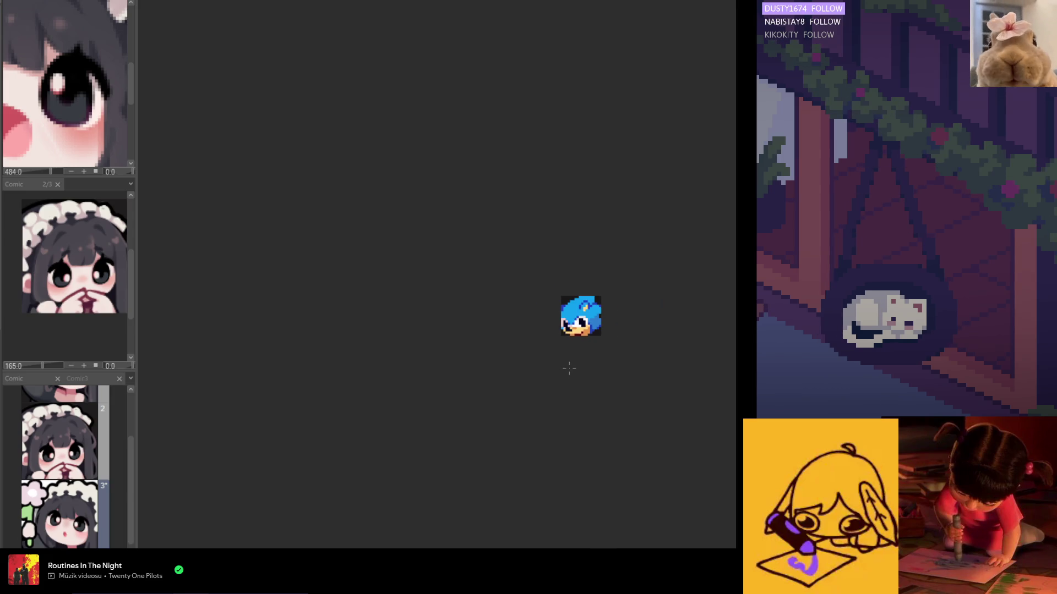
scroll(577, 348, "down", 2)
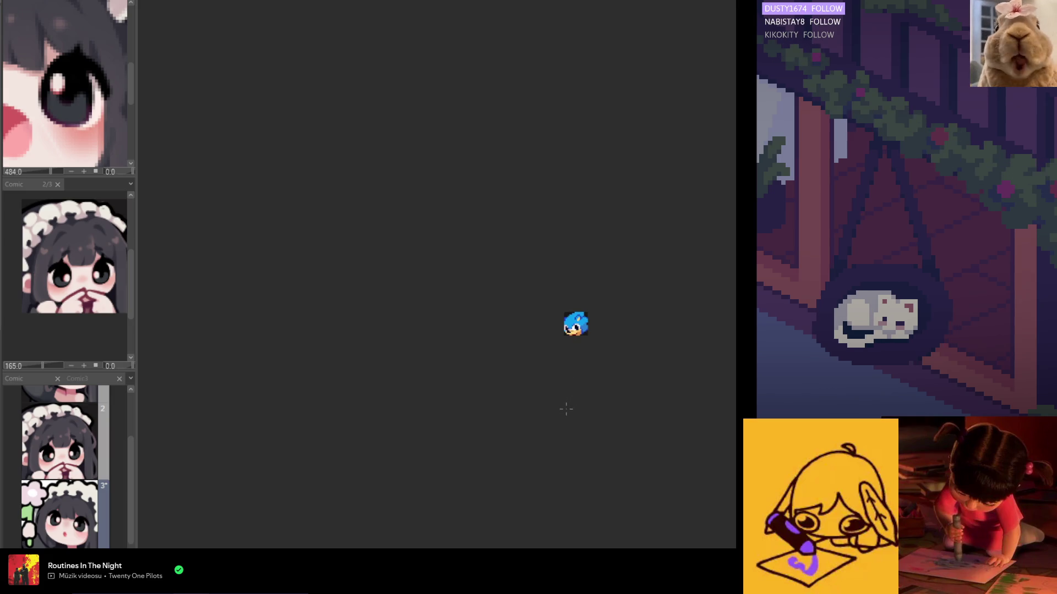
scroll(572, 360, "up", 1)
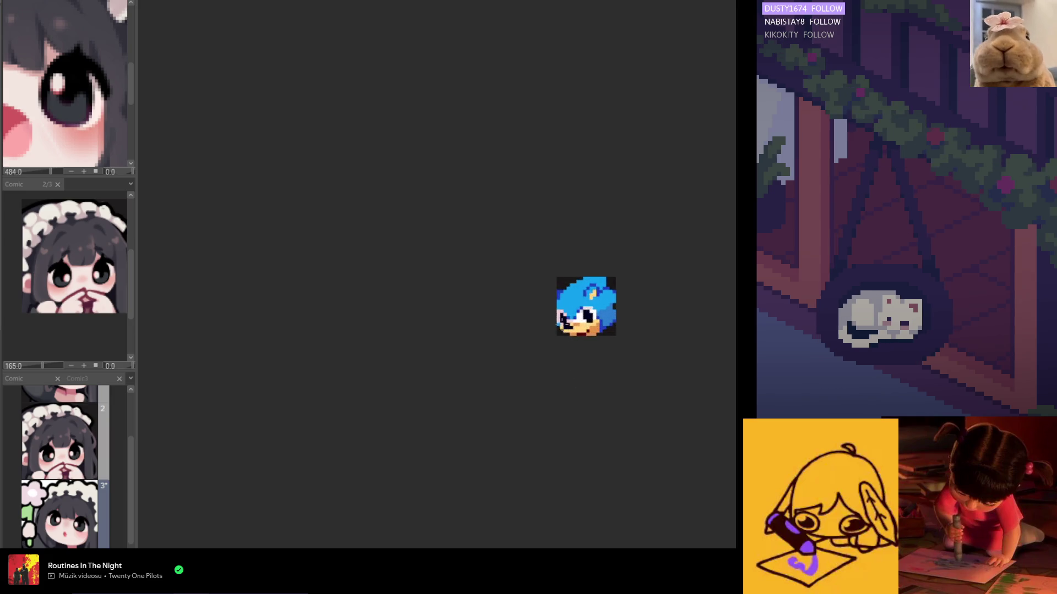
scroll(576, 338, "up", 3)
scroll(579, 323, "up", 1)
- Paint the dark pixels left of the mouth skin-tone and sample a colour from the eye
left_click_drag(598, 322, 572, 333)
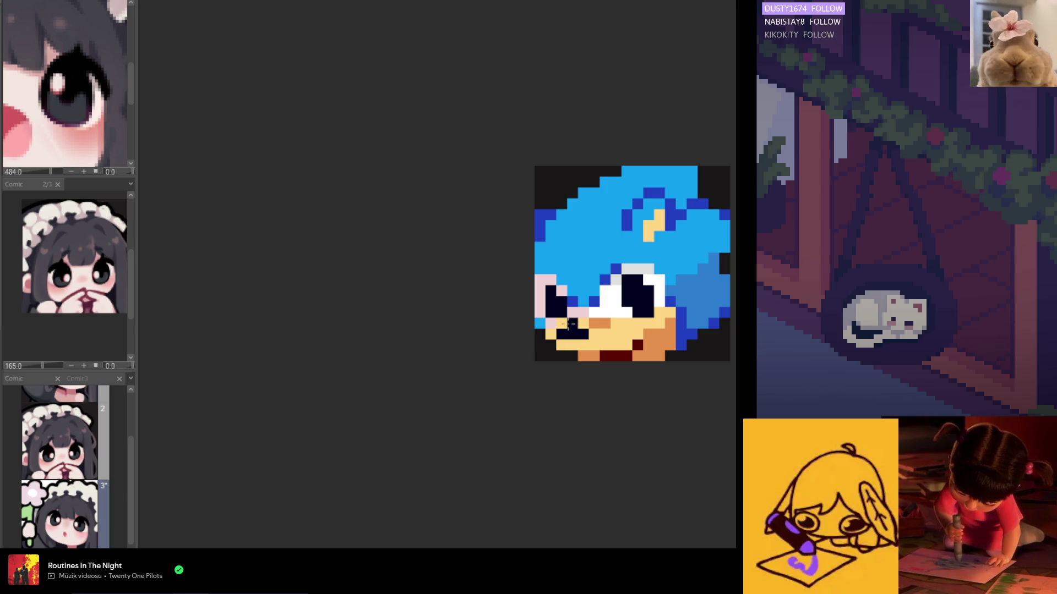
scroll(590, 346, "down", 1)
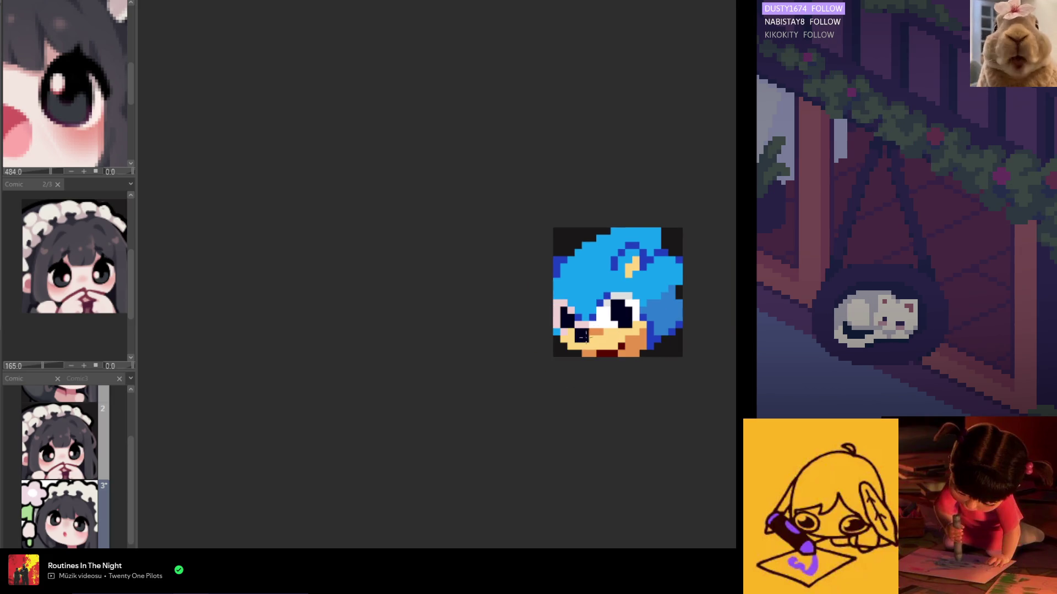
scroll(582, 335, "down", 2)
scroll(587, 335, "up", 1)
scroll(590, 335, "up", 2)
left_click(582, 337, "alt")
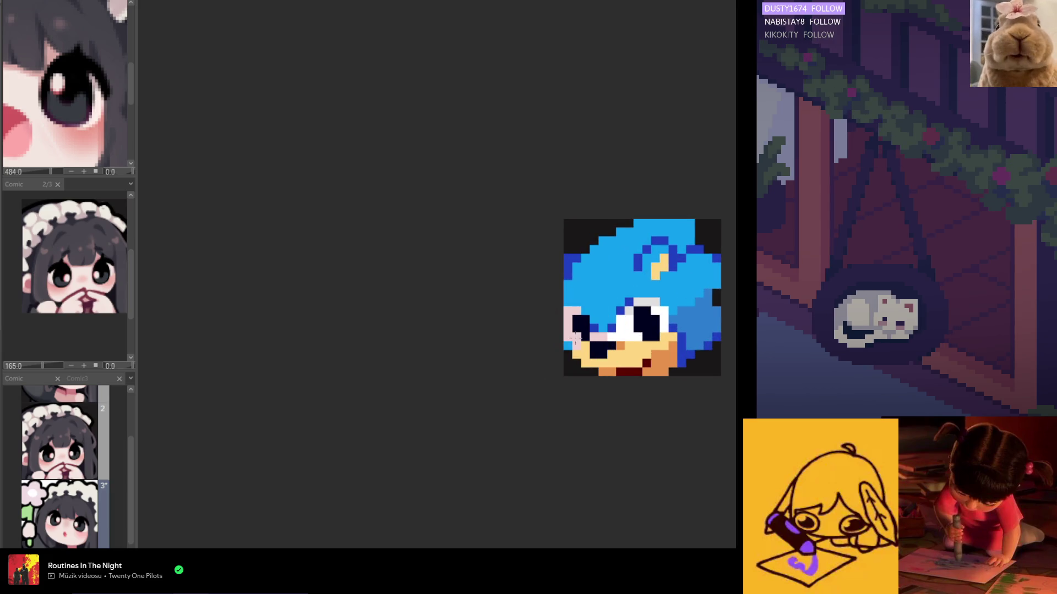
scroll(575, 338, "down", 1)
scroll(611, 357, "down", 1)
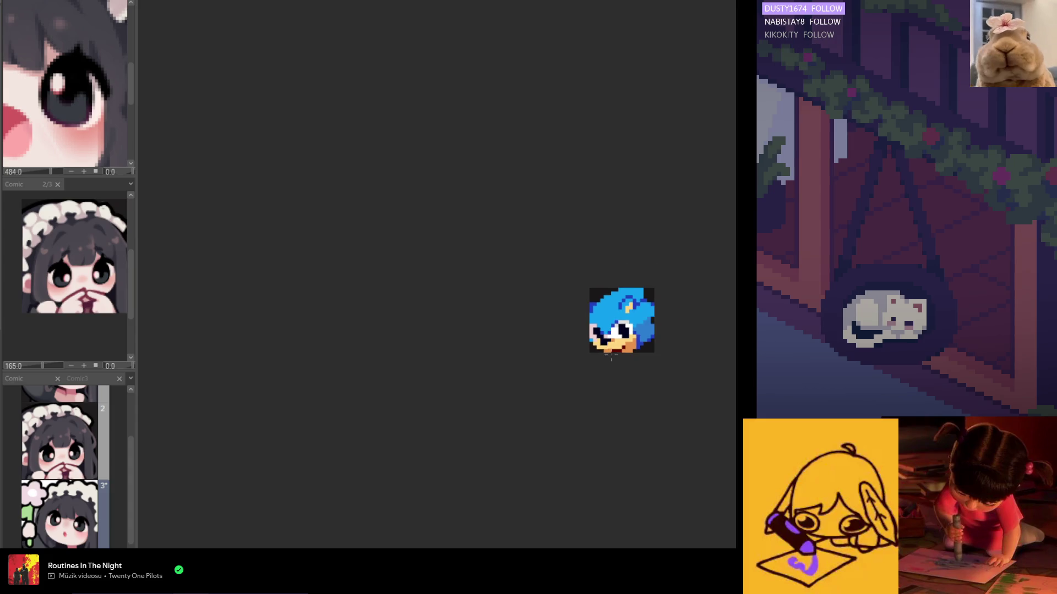
scroll(611, 357, "up", 1)
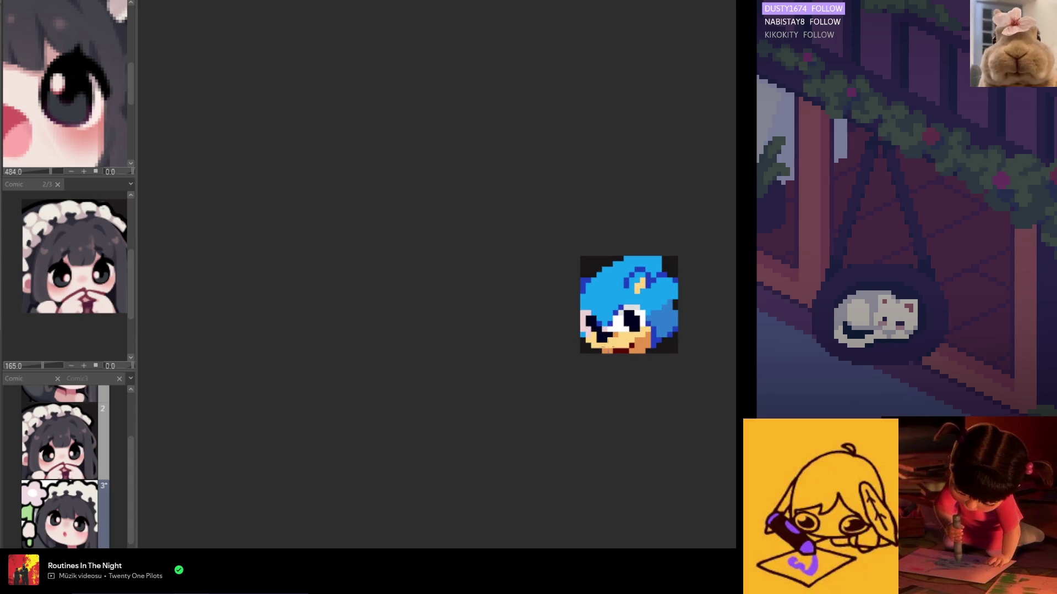
scroll(612, 349, "up", 1)
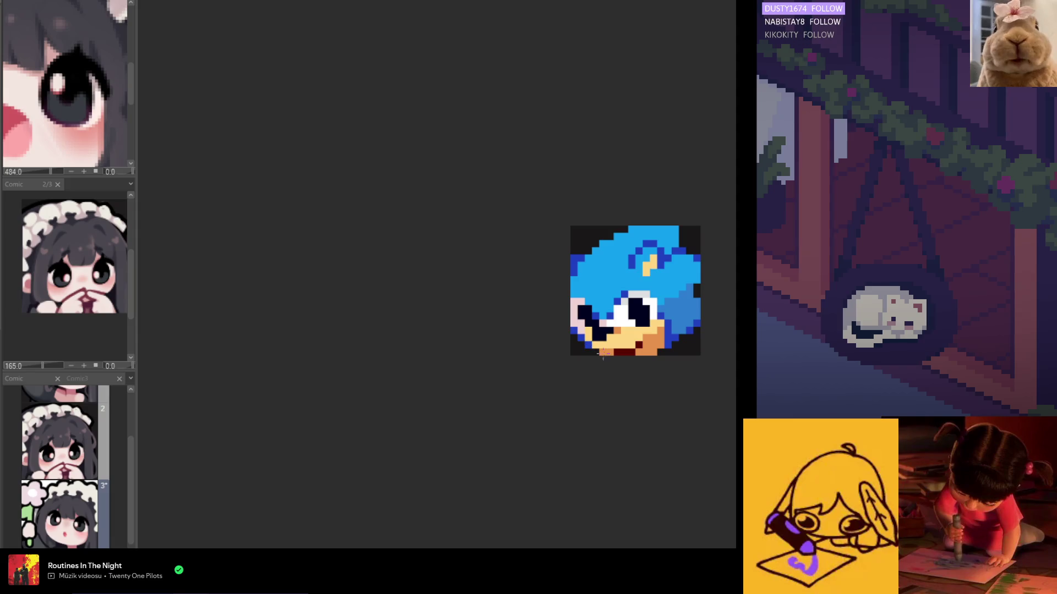
scroll(602, 357, "down", 3)
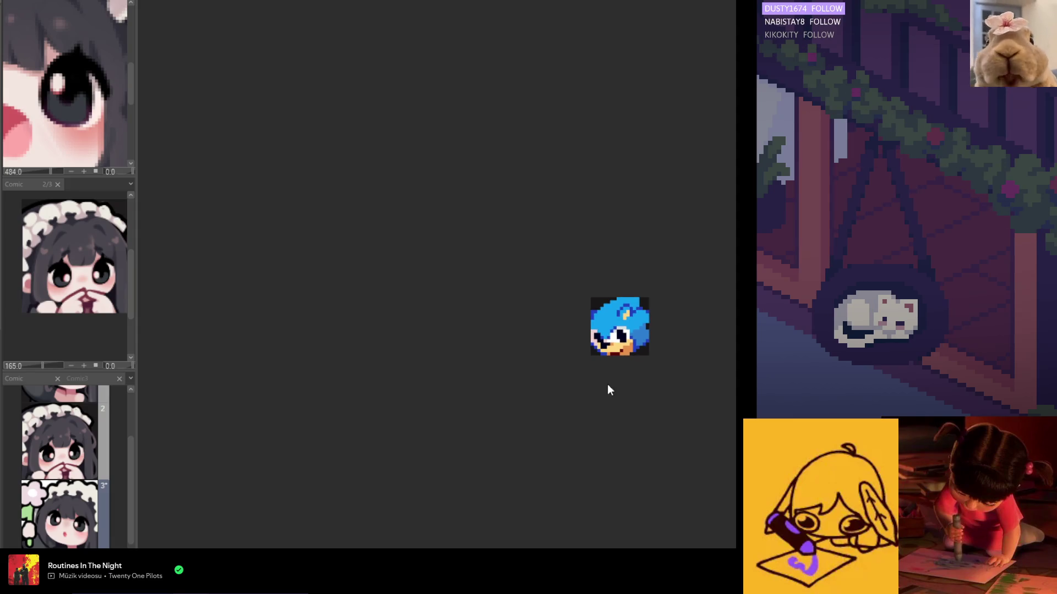
scroll(605, 355, "up", 3)
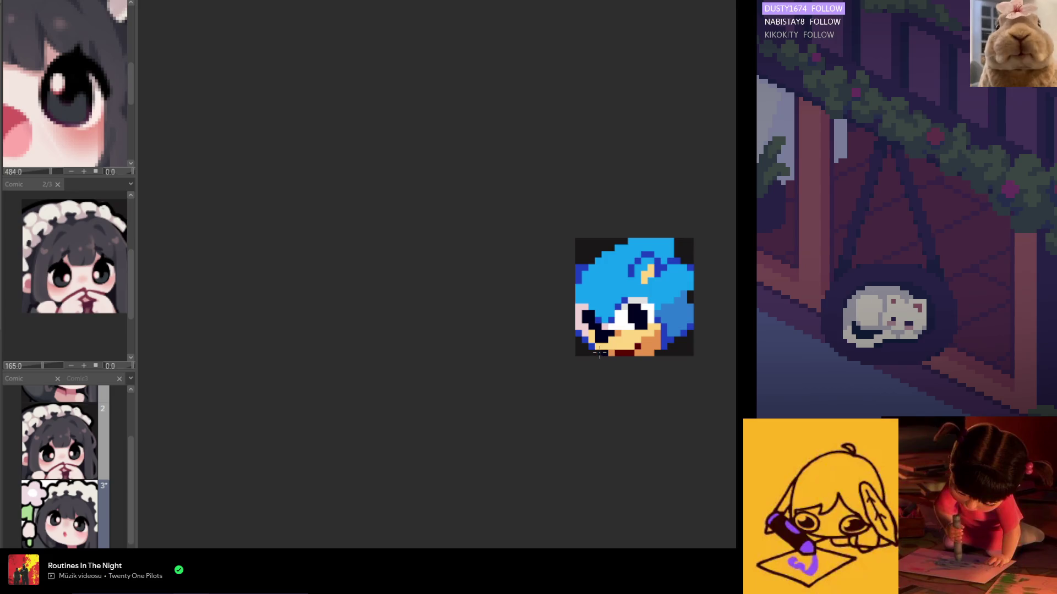
scroll(599, 354, "down", 2)
scroll(611, 368, "down", 1)
scroll(621, 386, "down", 2)
scroll(622, 393, "up", 2)
scroll(623, 392, "up", 2)
scroll(581, 353, "up", 1)
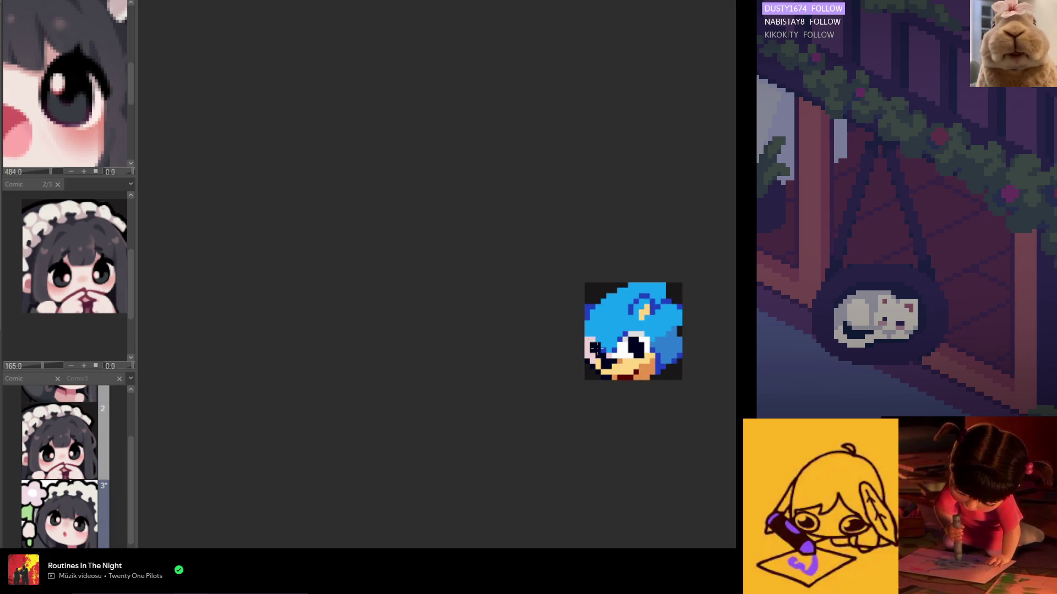
scroll(611, 368, "down", 2)
scroll(651, 384, "down", 1)
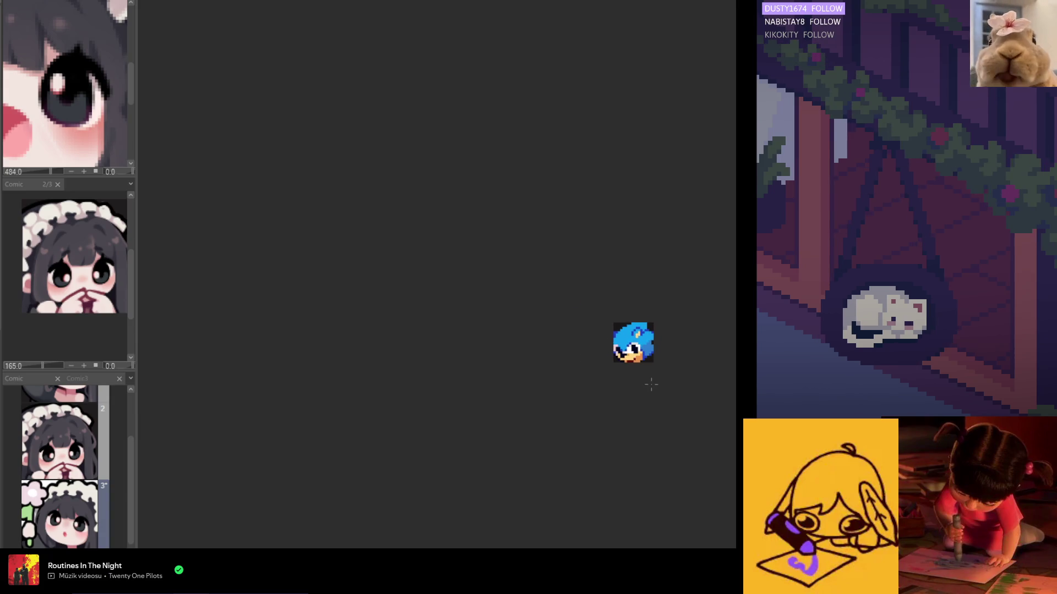
scroll(651, 383, "up", 1)
scroll(627, 372, "up", 2)
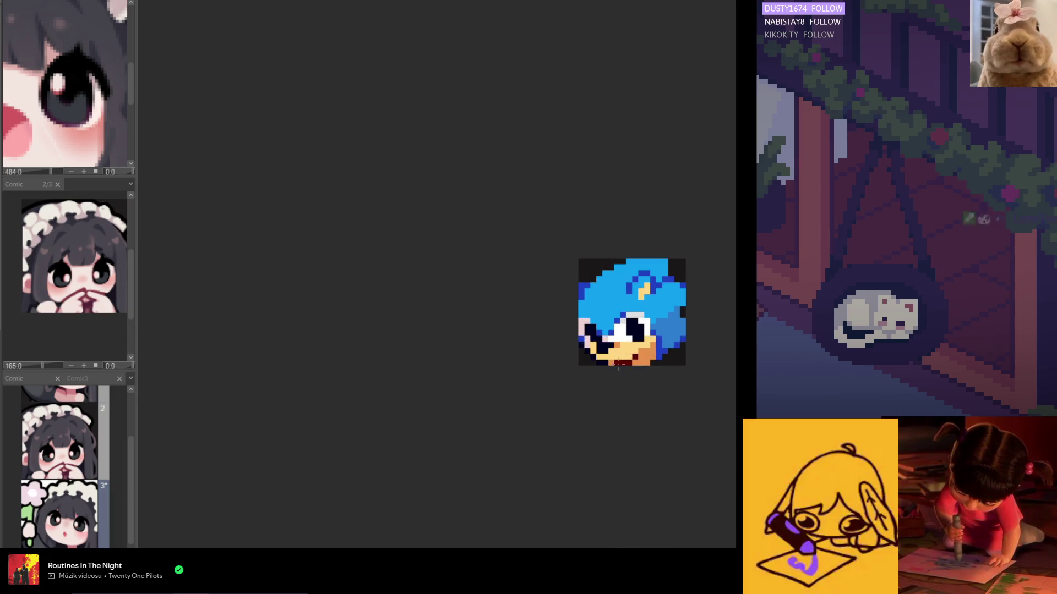
- Recolour a stray mouth pixel skin-tone and add dark red pixels into the mouth
left_click(611, 355, "alt")
left_click(630, 356, "alt")
left_click(632, 362)
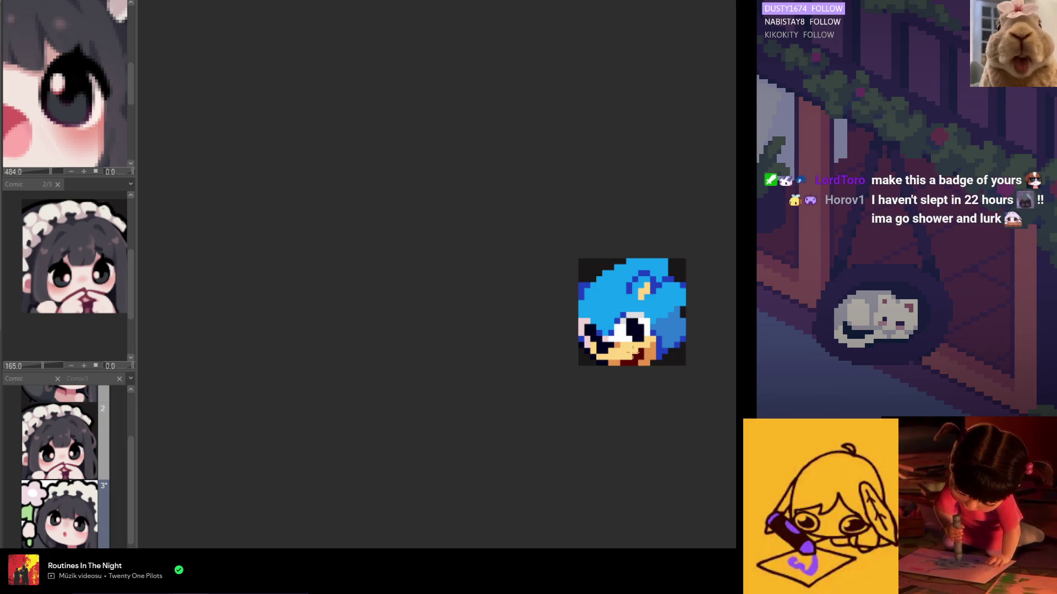
scroll(621, 364, "down", 1)
scroll(621, 365, "down", 1)
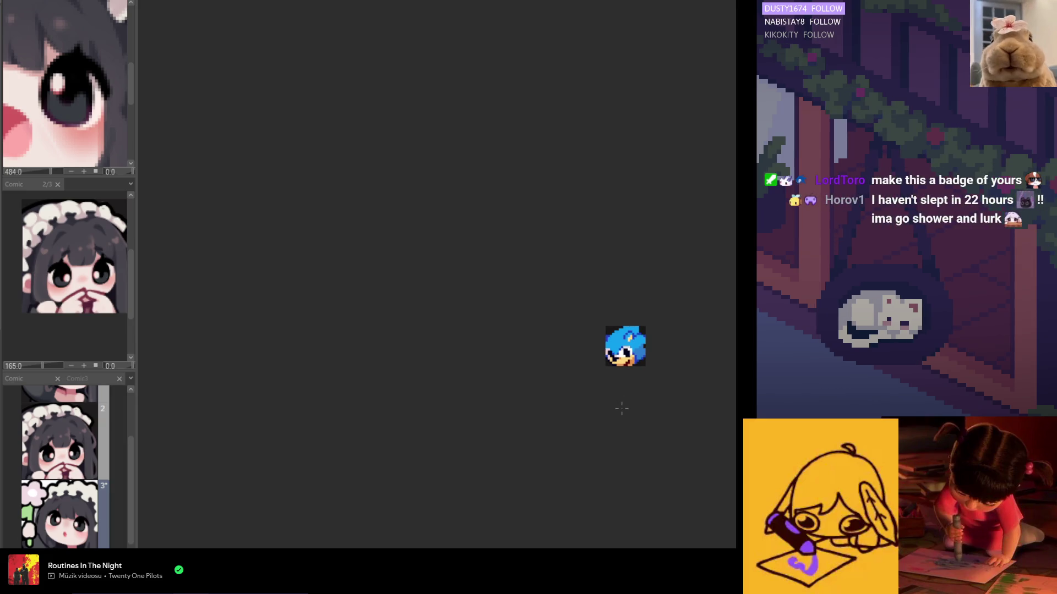
scroll(620, 408, "right", 3)
scroll(621, 407, "left", 3)
scroll(621, 363, "up", 1)
scroll(620, 363, "up", 1)
scroll(620, 346, "up", 2)
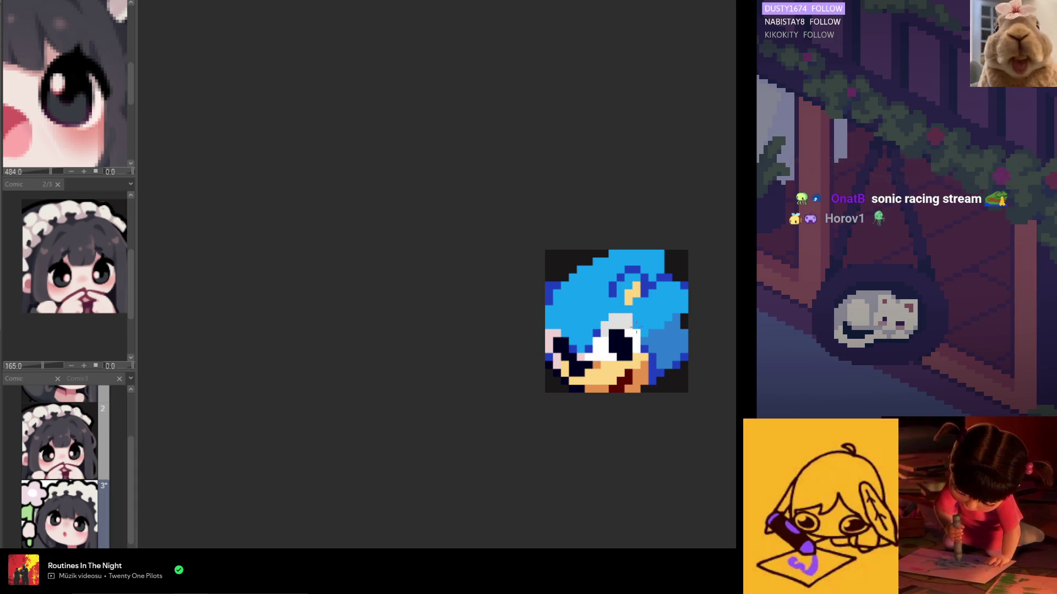
scroll(615, 339, "down", 1)
scroll(628, 364, "down", 1)
scroll(636, 388, "down", 1)
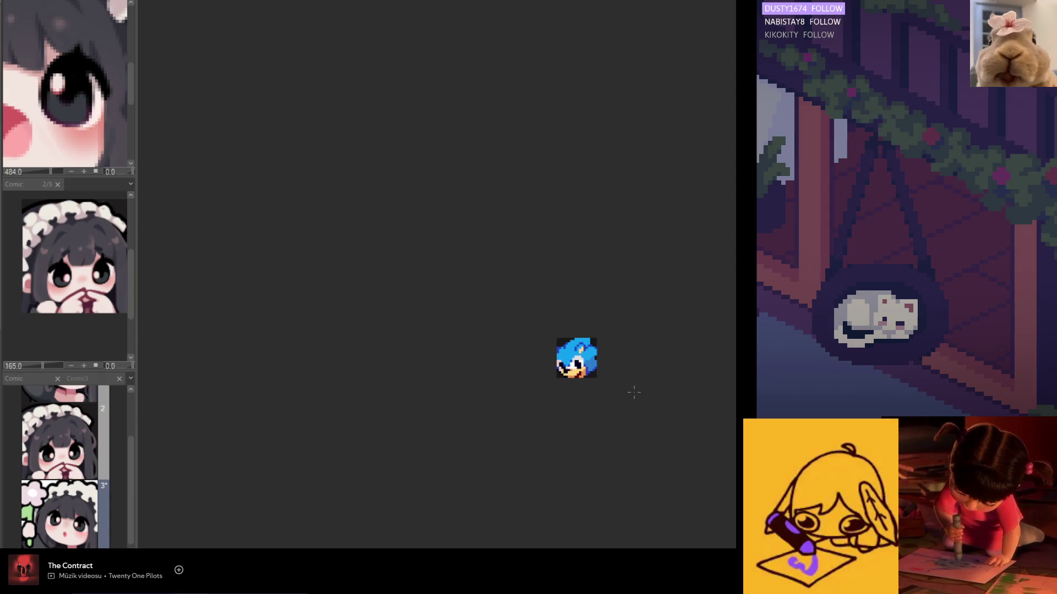
scroll(628, 397, "up", 1)
scroll(611, 388, "up", 1)
scroll(567, 368, "up", 3)
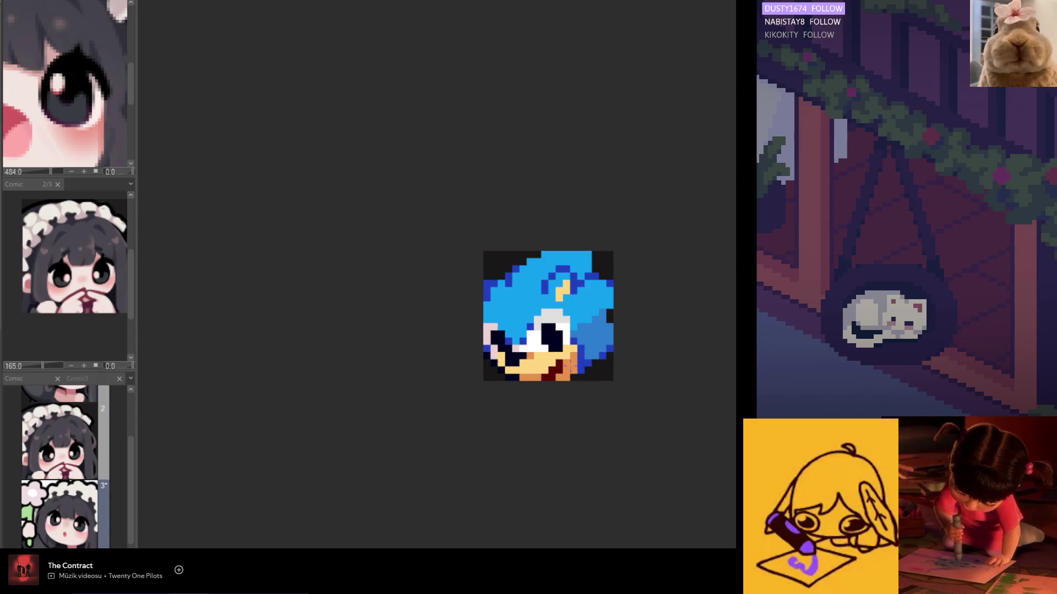
scroll(568, 362, "up", 2)
left_click(555, 346, "alt")
scroll(552, 328, "down", 2)
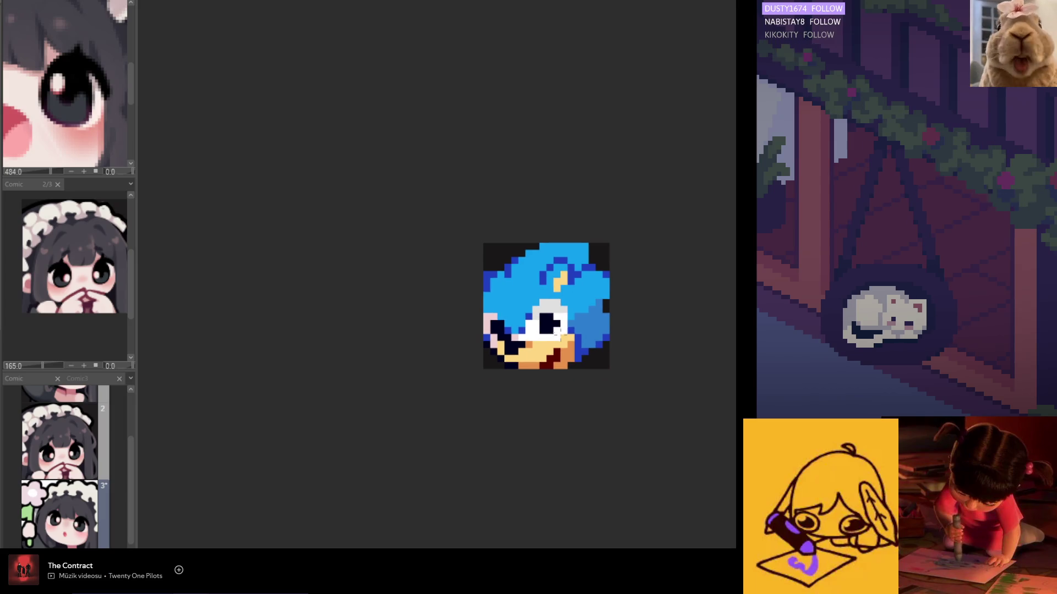
scroll(565, 355, "down", 2)
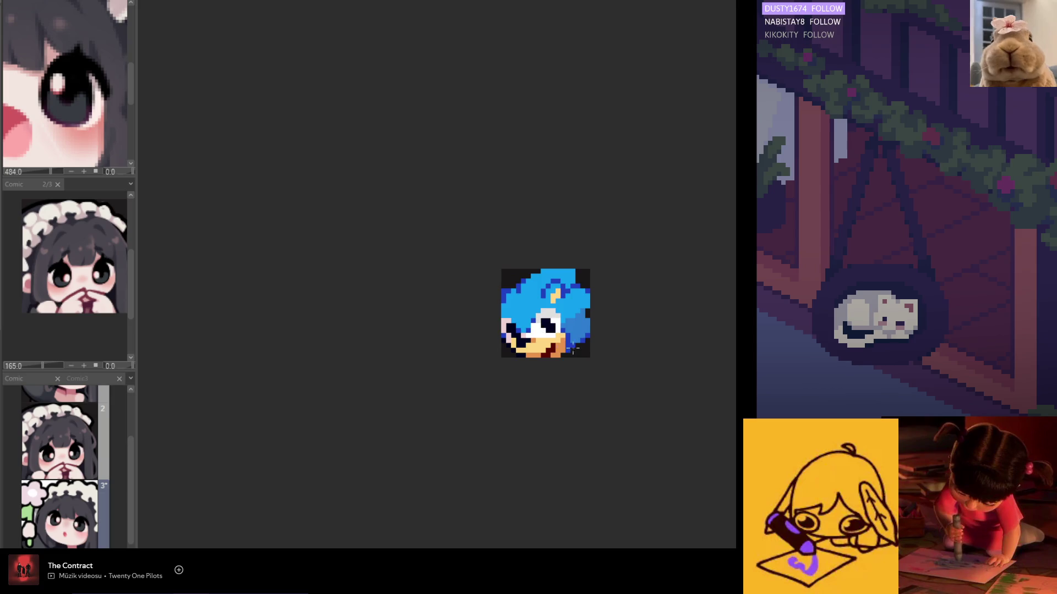
scroll(574, 378, "down", 2)
scroll(575, 391, "down", 1)
scroll(576, 388, "up", 2)
scroll(569, 363, "up", 3)
scroll(569, 355, "up", 2)
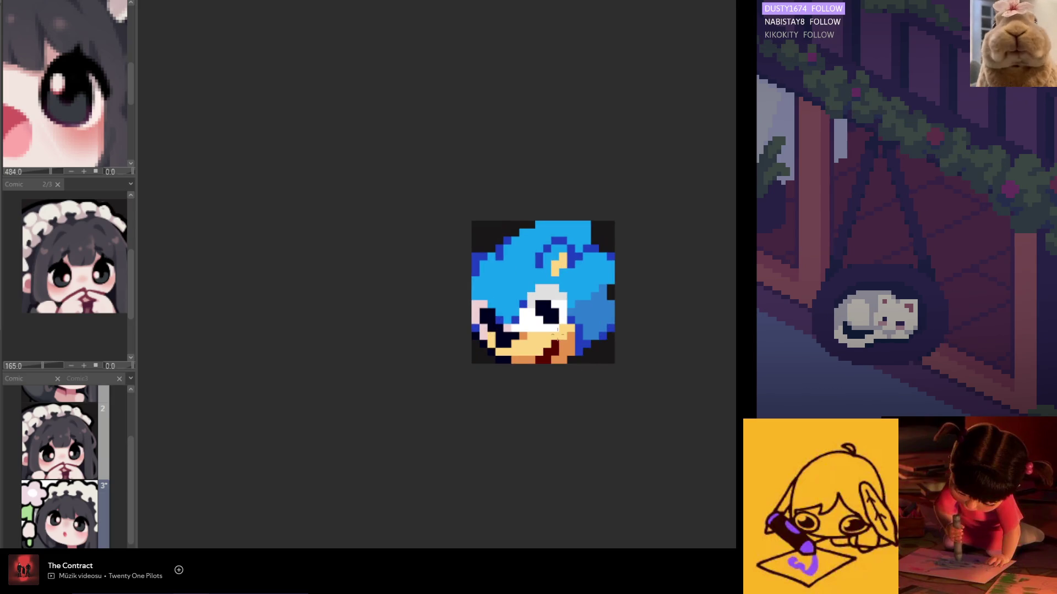
scroll(550, 317, "down", 1)
scroll(550, 323, "down", 3)
scroll(554, 343, "up", 3)
scroll(568, 384, "down", 2)
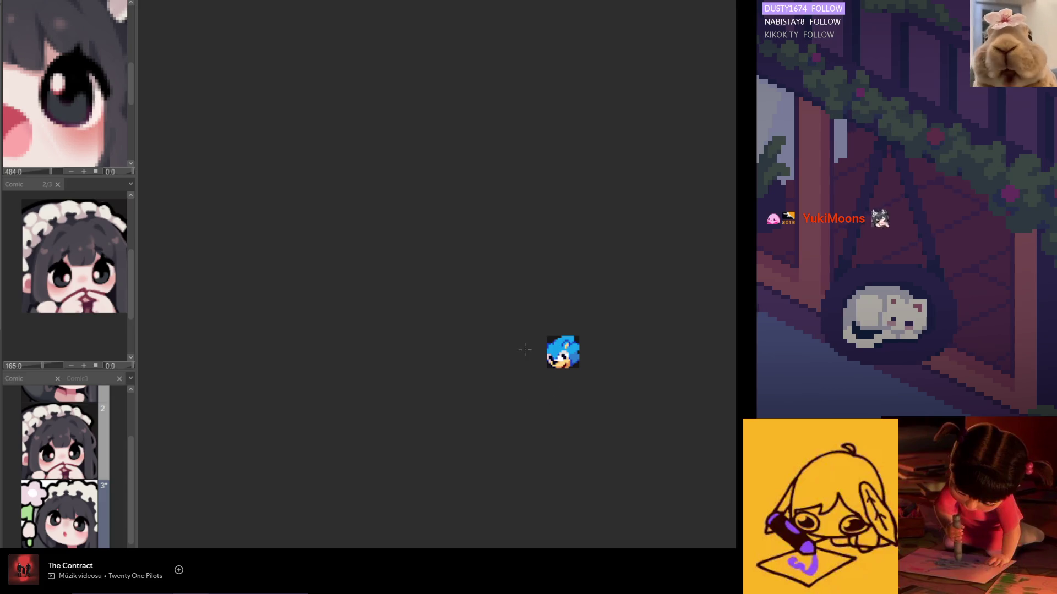
scroll(567, 359, "up", 1)
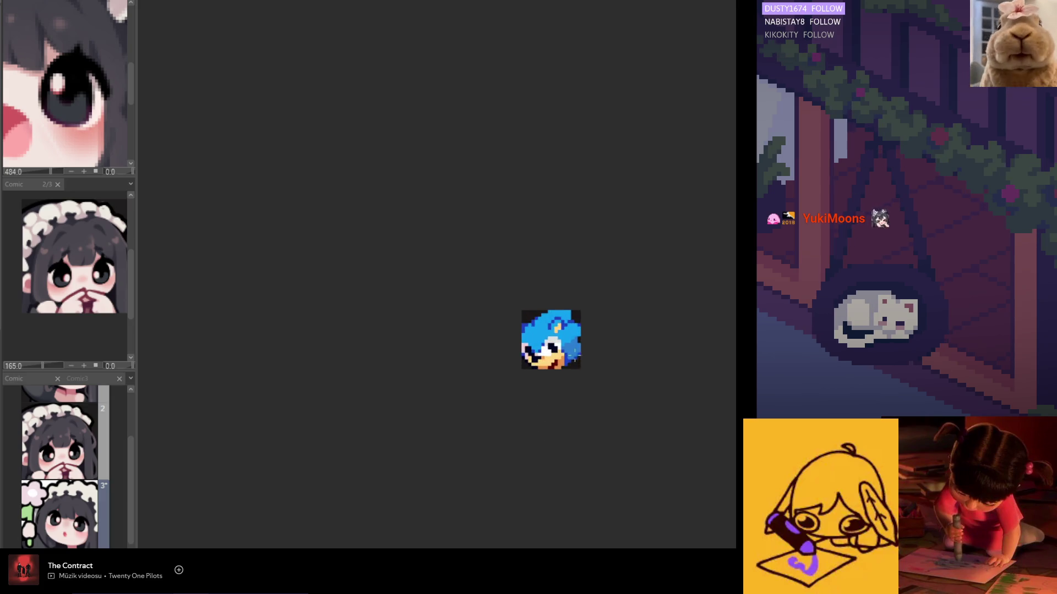
scroll(566, 358, "up", 2)
scroll(511, 356, "up", 1)
scroll(477, 351, "up", 1)
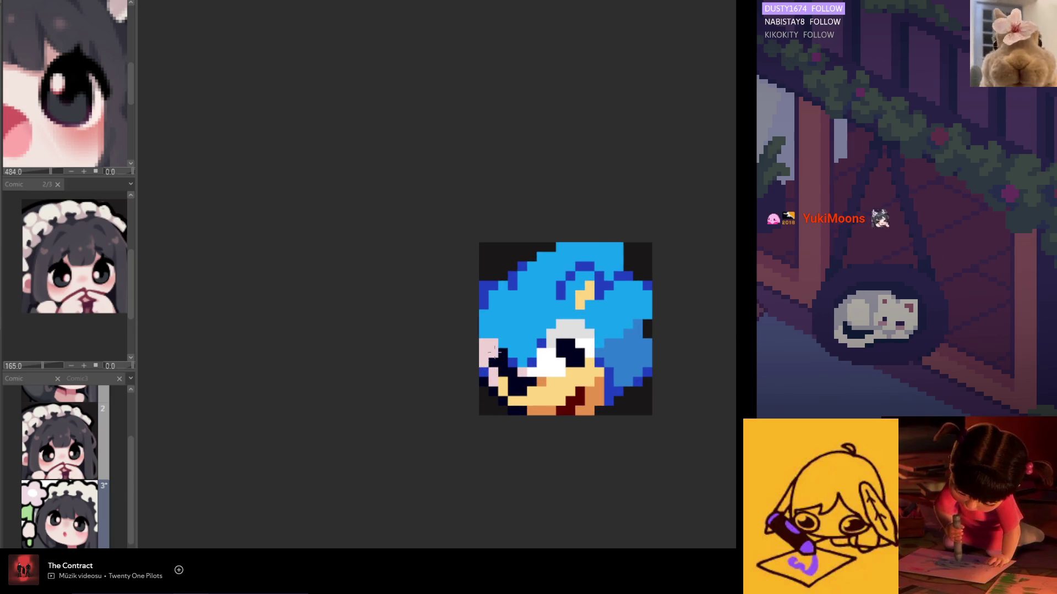
scroll(483, 367, "down", 2)
scroll(487, 375, "down", 1)
scroll(493, 388, "down", 1)
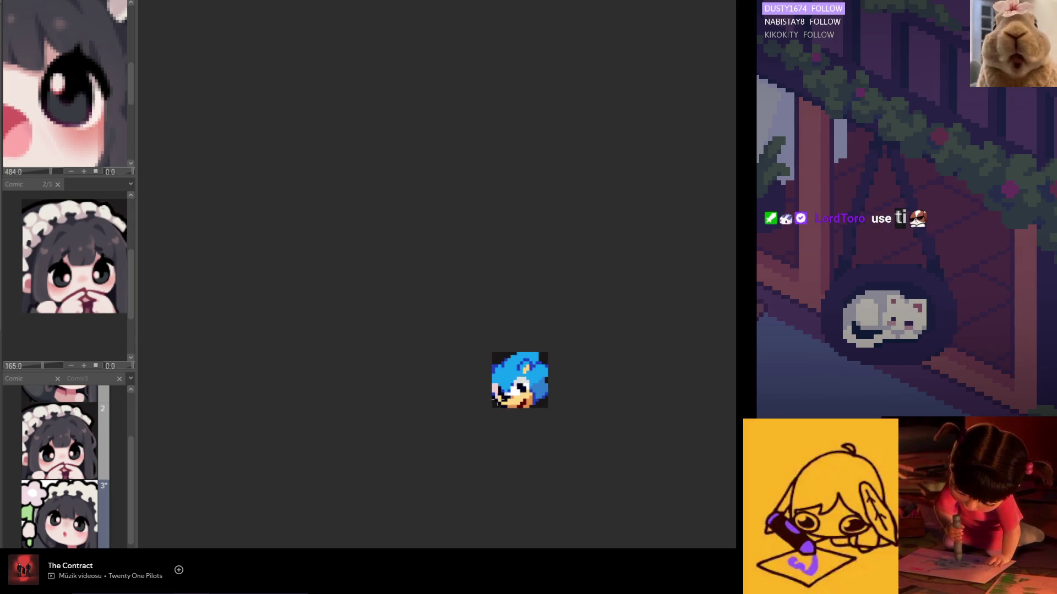
scroll(496, 356, "up", 2)
scroll(500, 355, "up", 1)
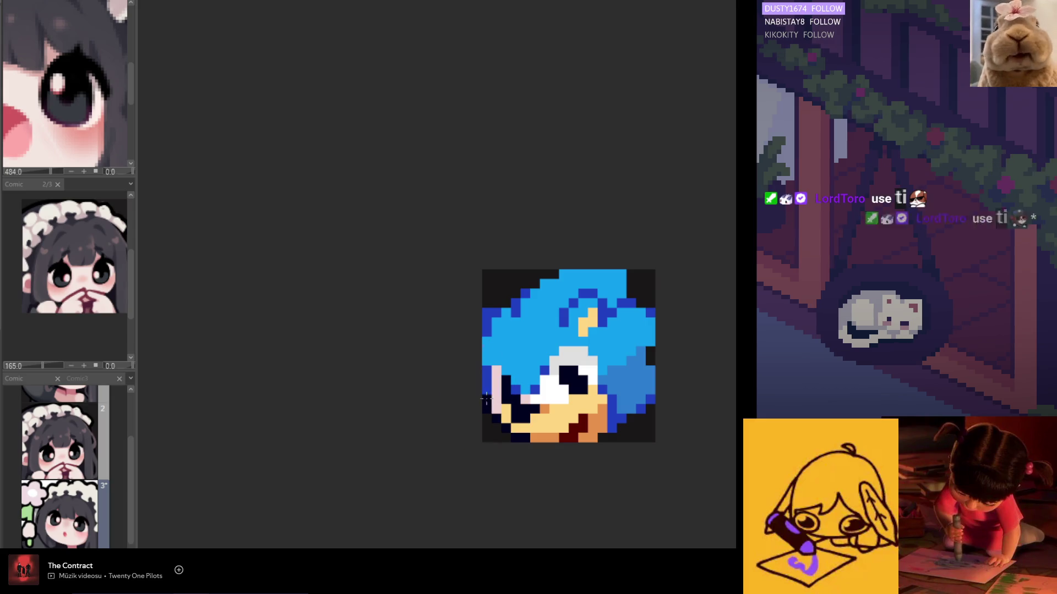
scroll(486, 396, "down", 2)
scroll(484, 384, "up", 1)
scroll(492, 391, "up", 1)
scroll(504, 403, "down", 3)
scroll(513, 412, "down", 2)
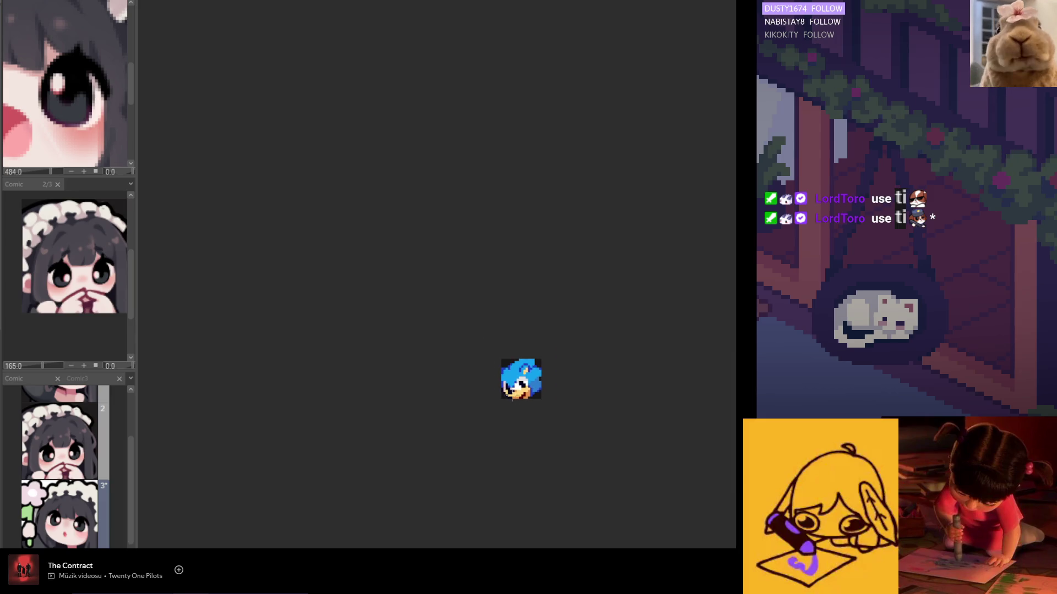
scroll(505, 386, "up", 1)
scroll(506, 386, "up", 3)
scroll(506, 382, "down", 1)
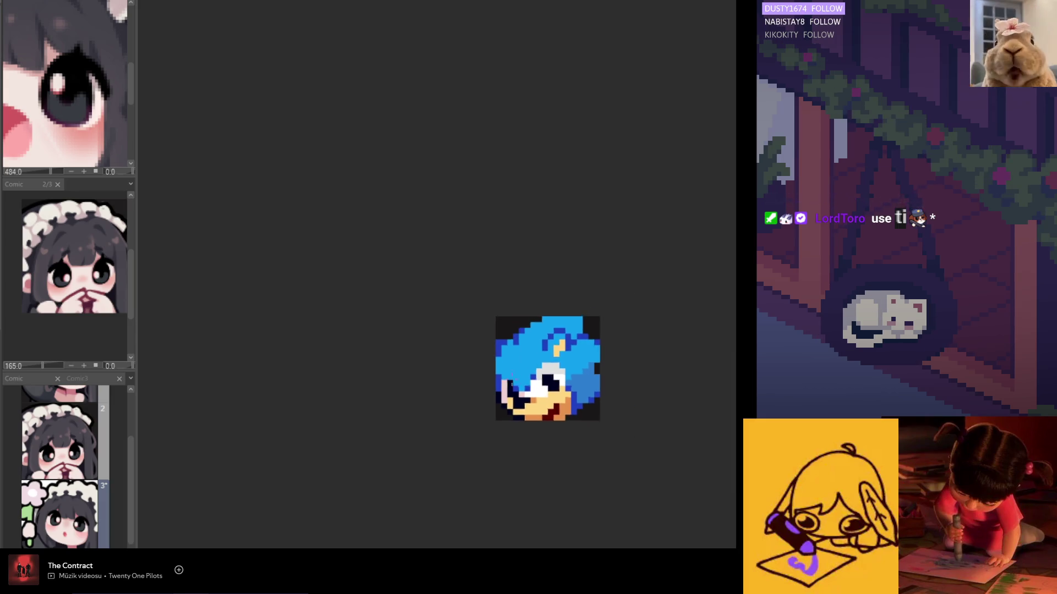
scroll(505, 382, "down", 1)
scroll(505, 382, "up", 1)
scroll(507, 382, "up", 2)
scroll(507, 382, "up", 1)
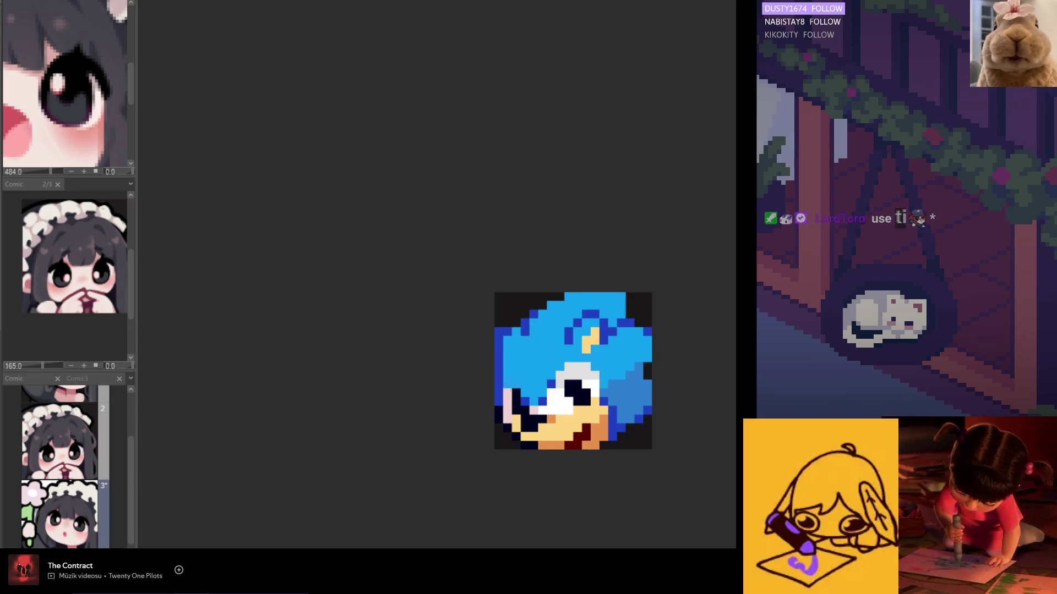
scroll(547, 412, "down", 1)
scroll(549, 424, "down", 2)
scroll(550, 425, "up", 1)
scroll(544, 420, "down", 1)
scroll(540, 415, "up", 1)
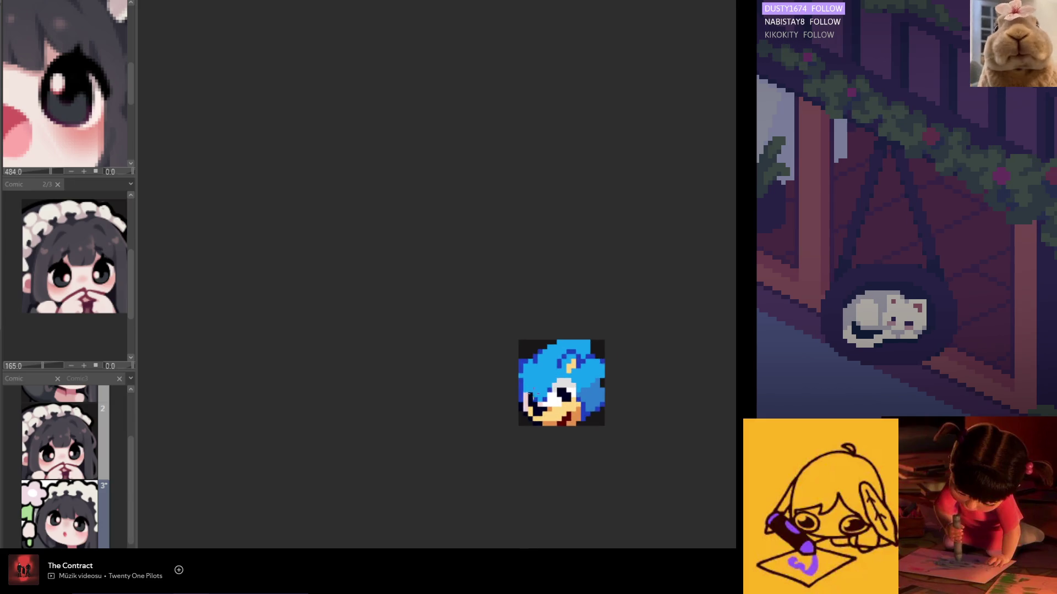
scroll(530, 395, "up", 1)
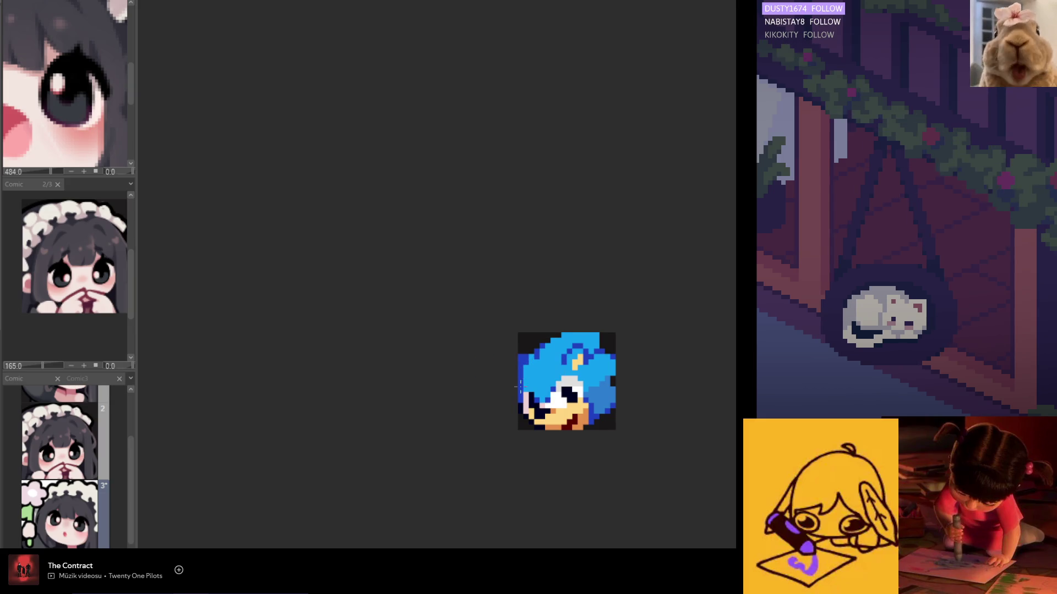
scroll(517, 387, "down", 3)
- Mirror the view to check the sprite, sample a face colour, and restore the orientation
left_click_drag(518, 386, 423, 387)
scroll(422, 387, "up", 1)
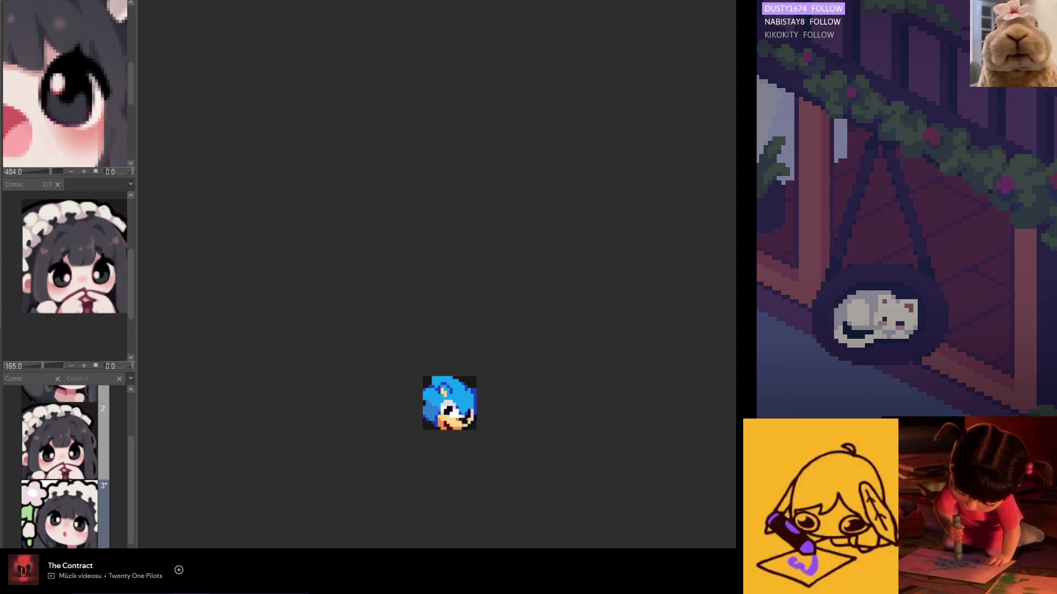
scroll(485, 400, "up", 2)
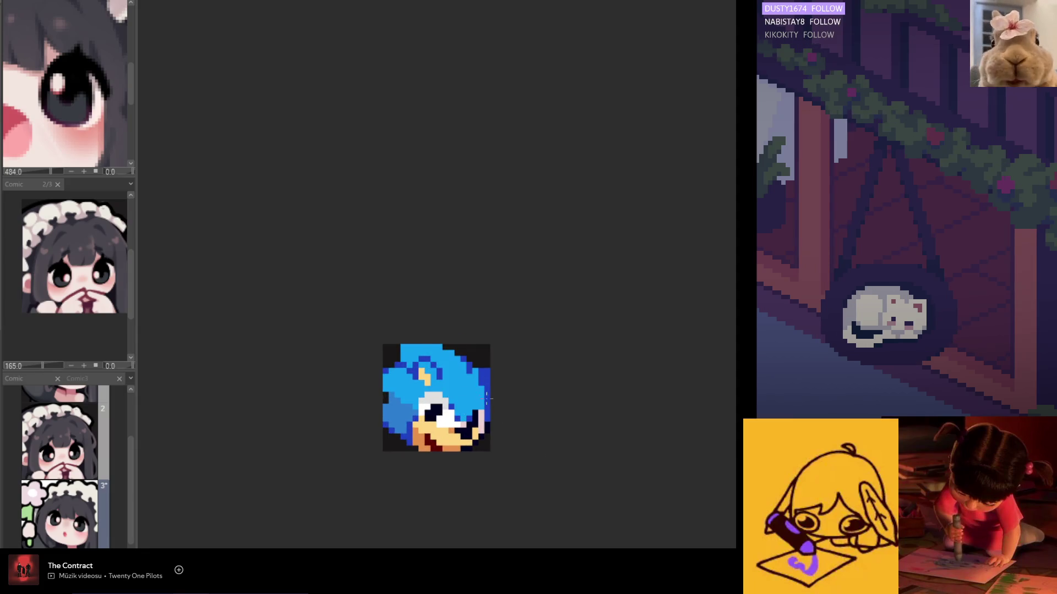
scroll(486, 397, "down", 1)
scroll(627, 454, "down", 1)
scroll(555, 445, "up", 1)
scroll(556, 445, "up", 1)
scroll(536, 446, "up", 1)
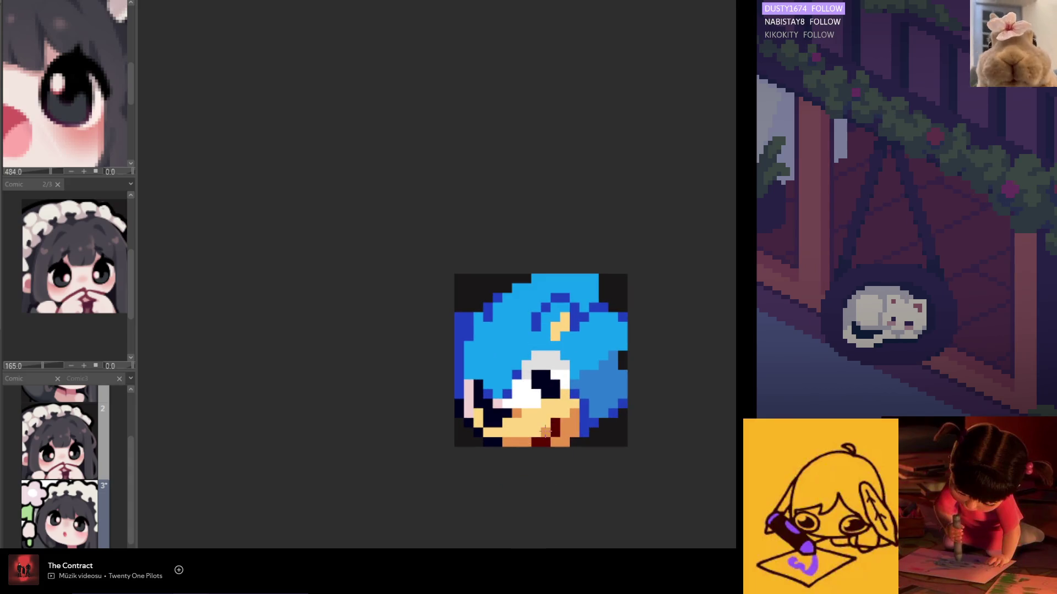
scroll(557, 427, "down", 1)
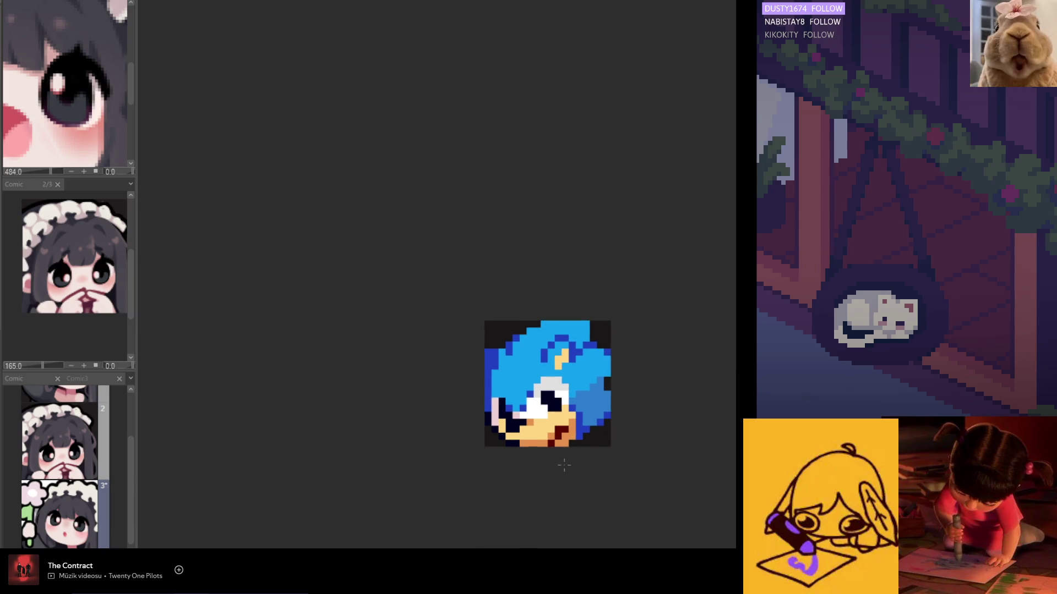
scroll(543, 469, "down", 1)
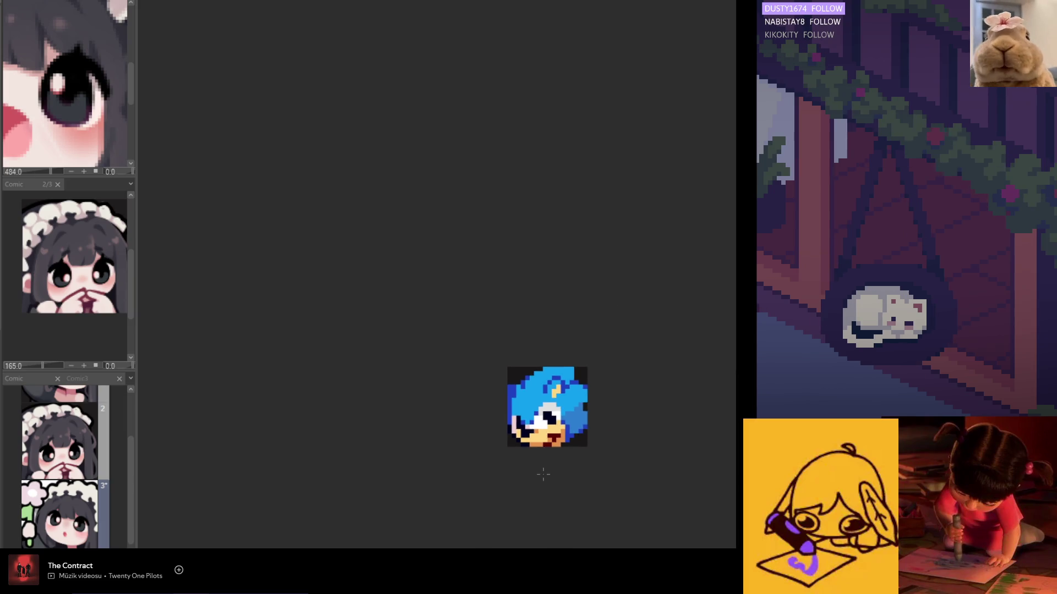
scroll(544, 458, "up", 2)
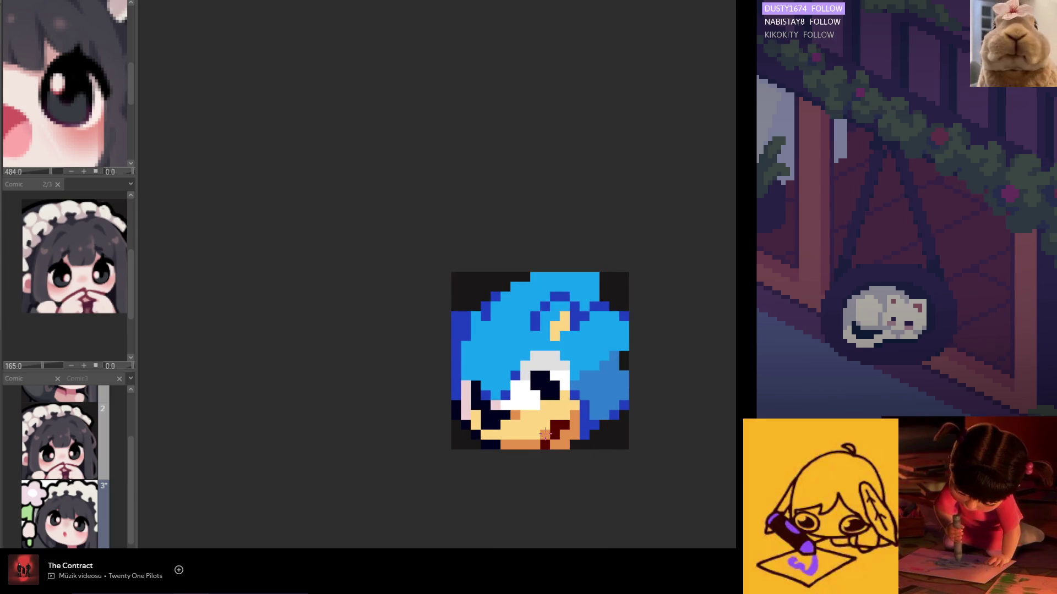
scroll(537, 434, "down", 1)
key("Insert")
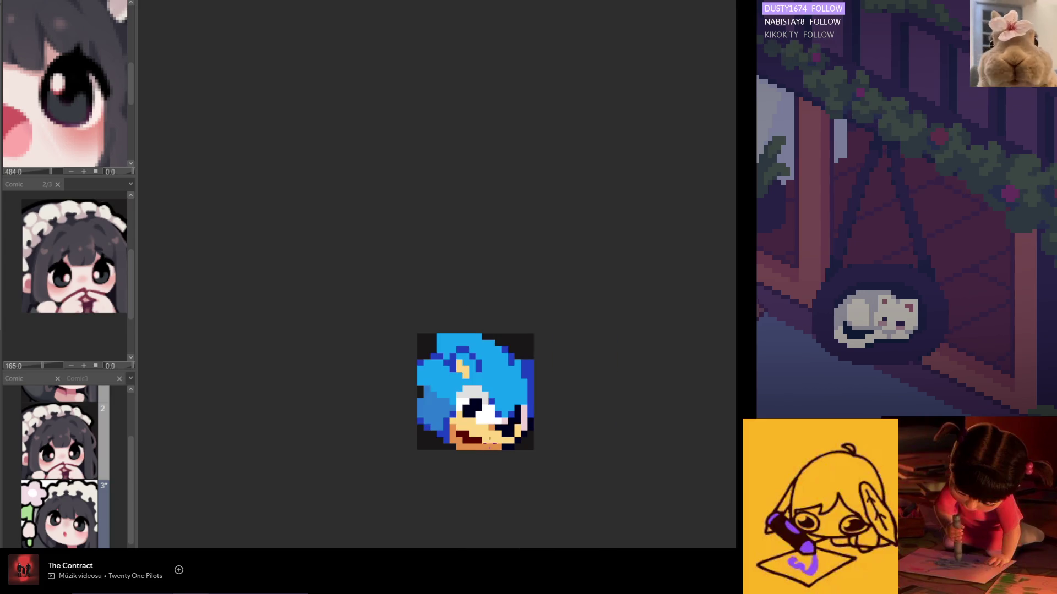
left_click(458, 441, "alt")
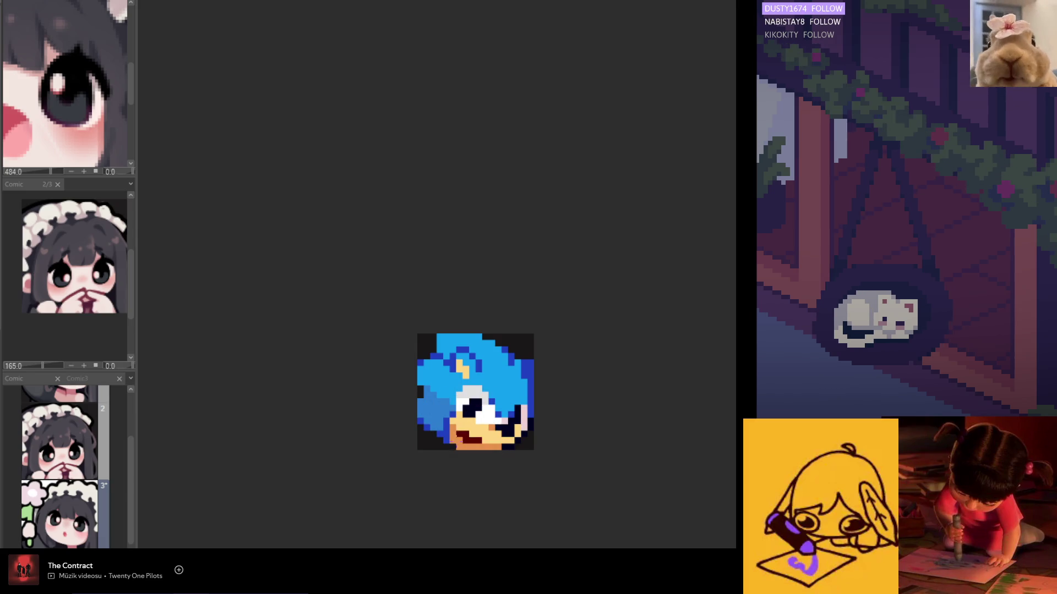
scroll(495, 470, "down", 1)
key("Insert")
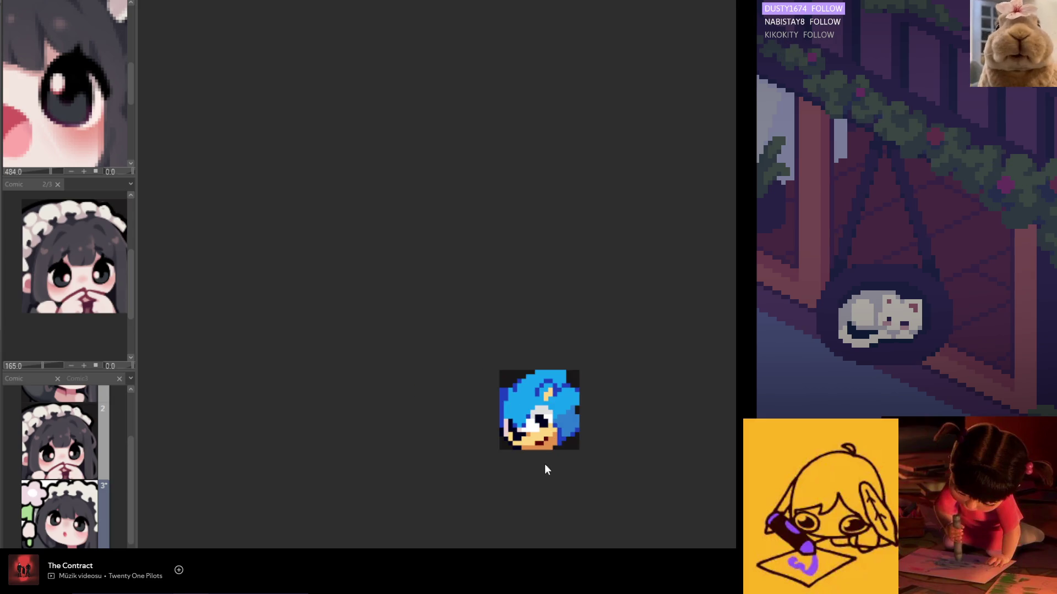
scroll(612, 404, "down", 1)
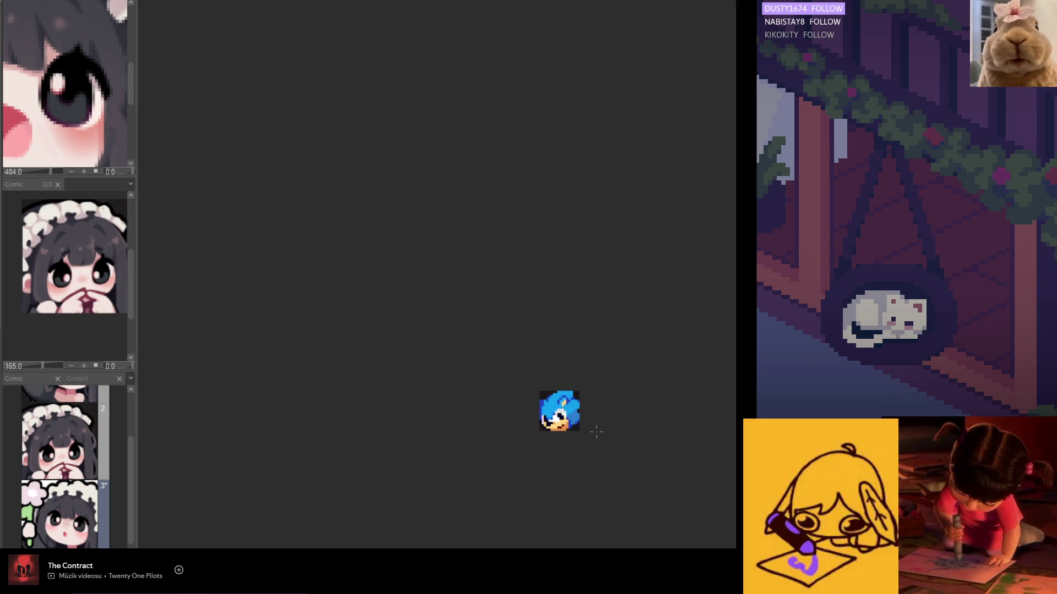
scroll(579, 411, "up", 4)
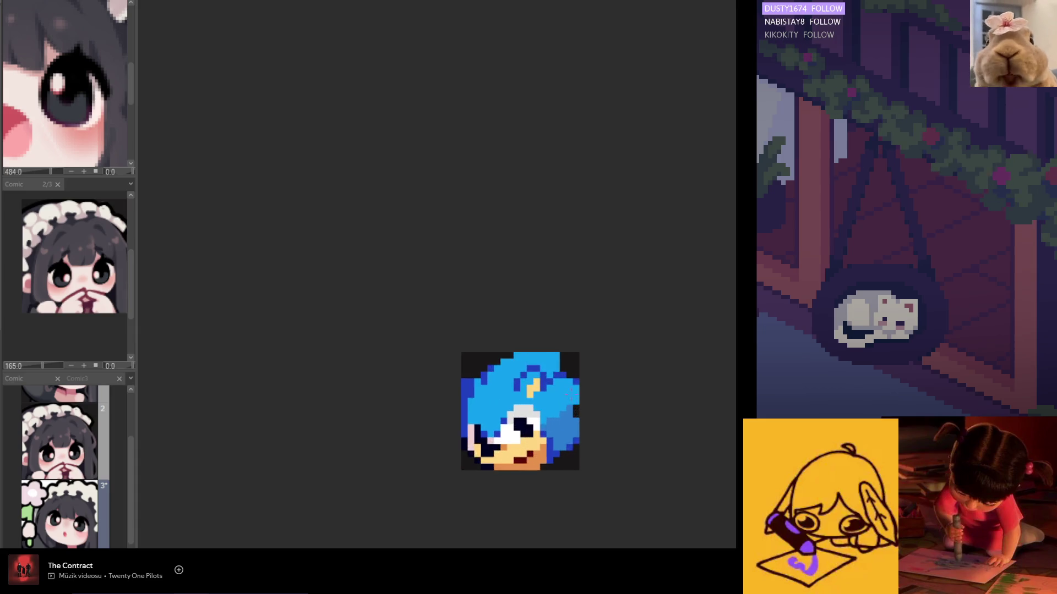
scroll(571, 395, "up", 2)
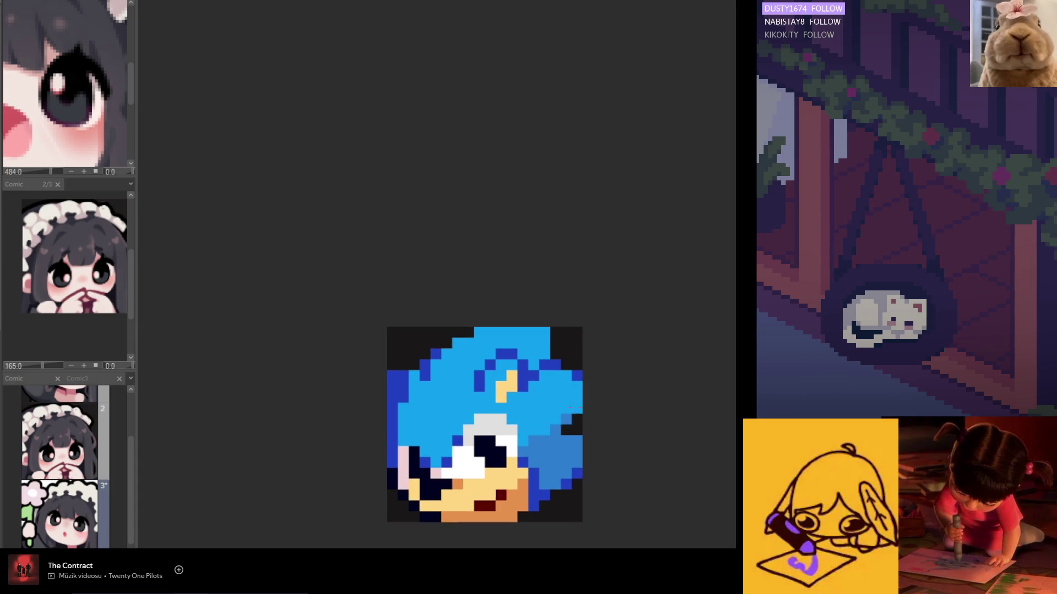
scroll(575, 407, "down", 3)
scroll(572, 396, "up", 1)
scroll(569, 386, "up", 1)
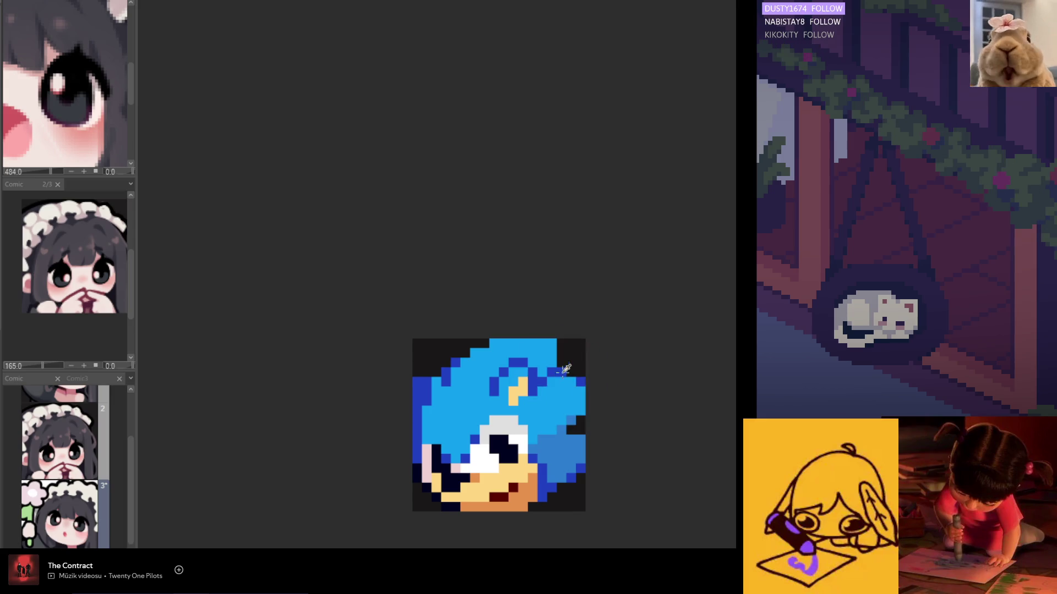
scroll(569, 372, "up", 1)
scroll(574, 375, "up", 1)
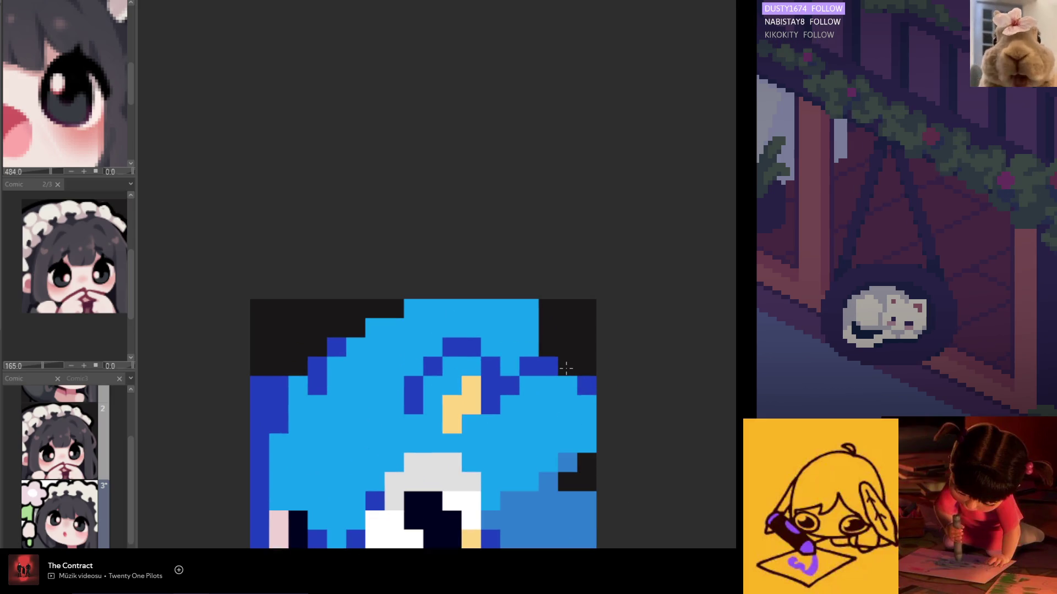
scroll(566, 367, "down", 1)
- Pick the dark navy outline colour and add pixels along the top-left quill edge
left_click(390, 478, "alt")
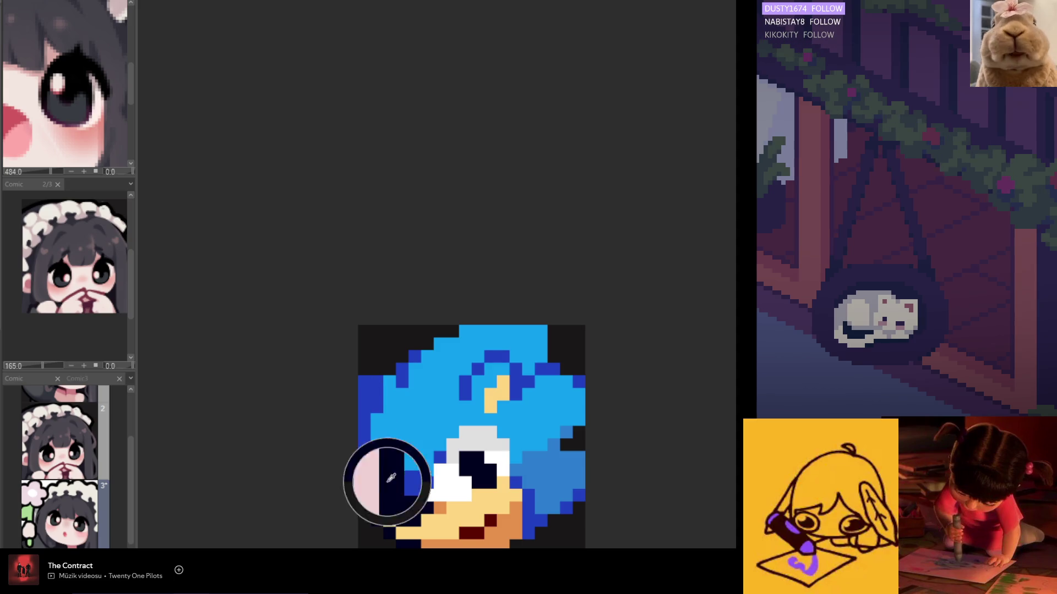
left_click(387, 369)
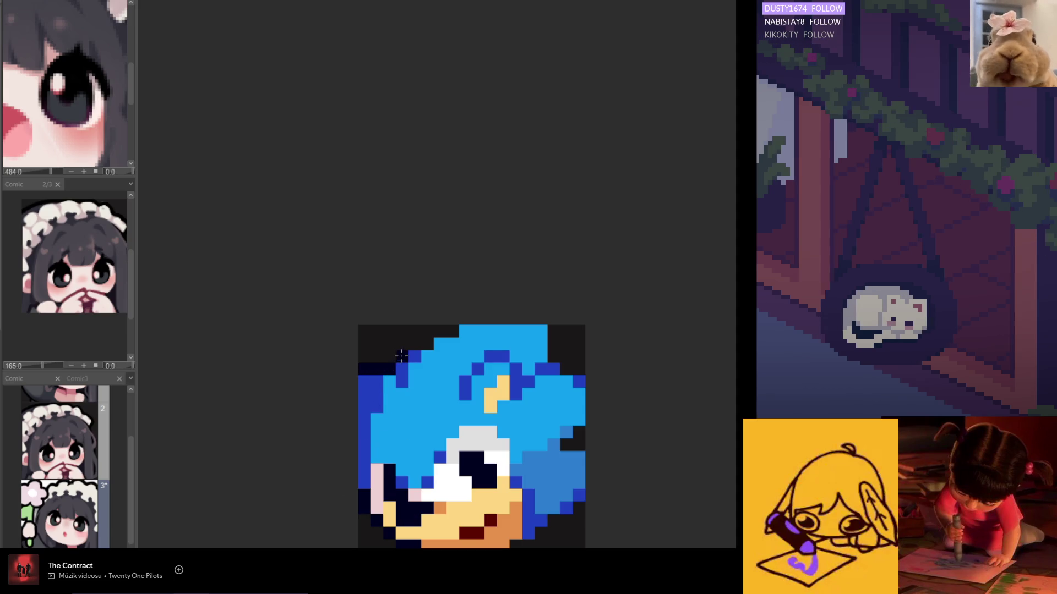
left_click_drag(422, 344, 446, 332)
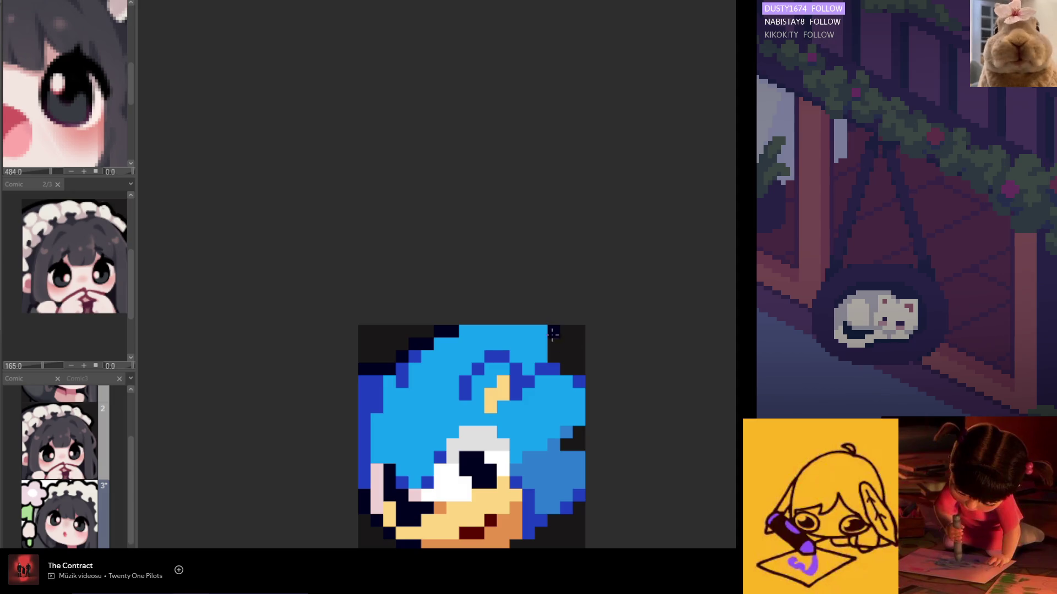
scroll(582, 368, "down", 2)
scroll(580, 408, "up", 3)
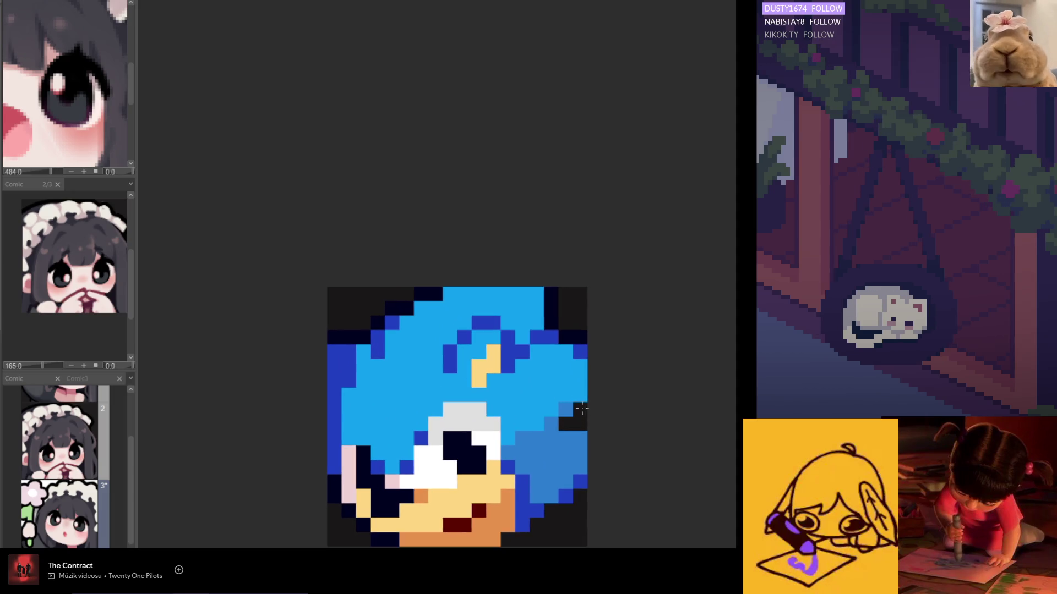
scroll(570, 425, "down", 2)
scroll(580, 444, "up", 1)
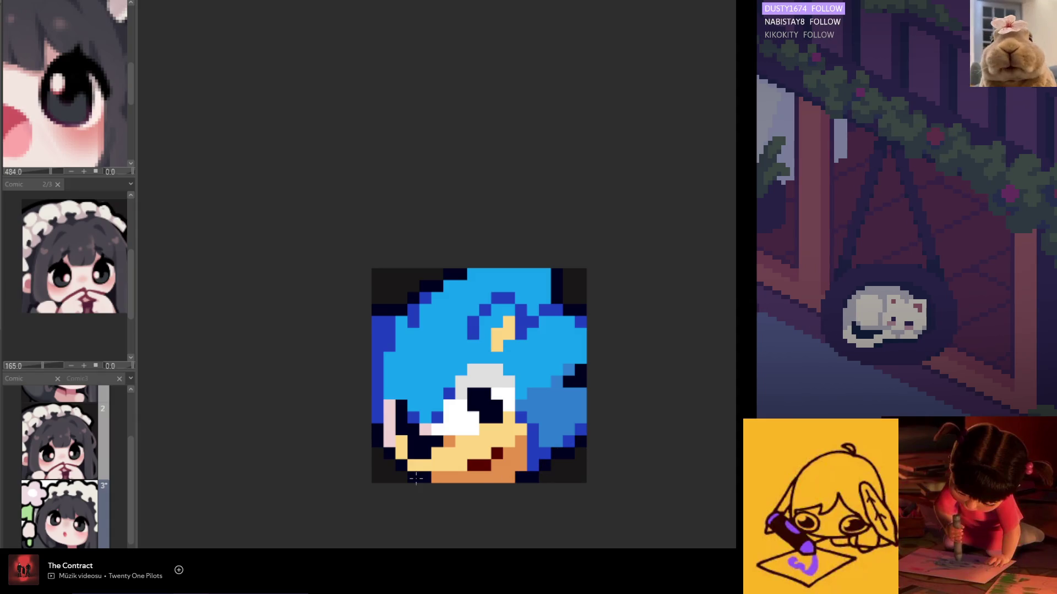
scroll(468, 484, "down", 2)
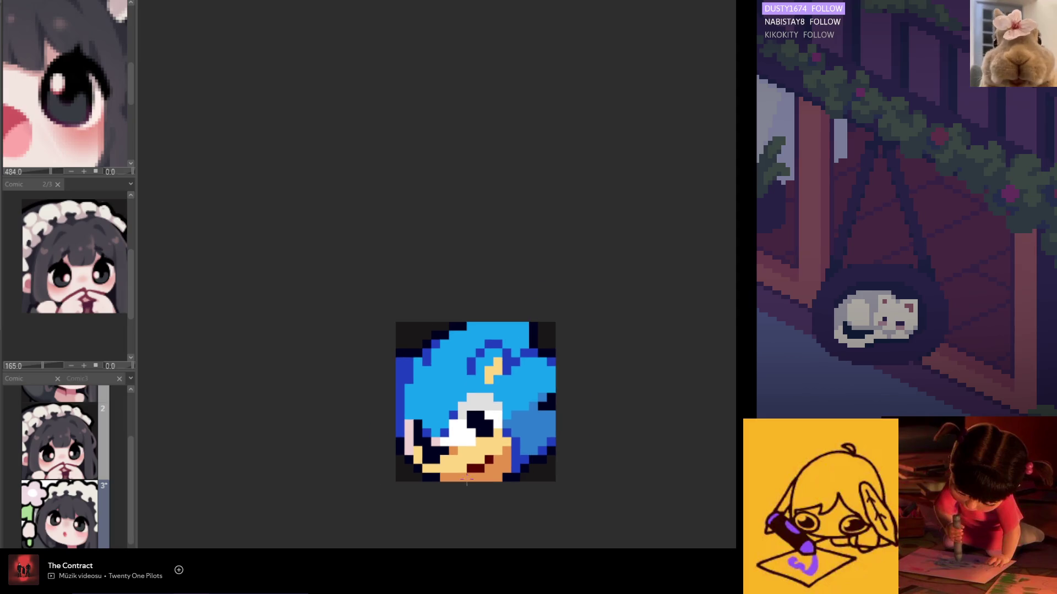
scroll(439, 442, "up", 1)
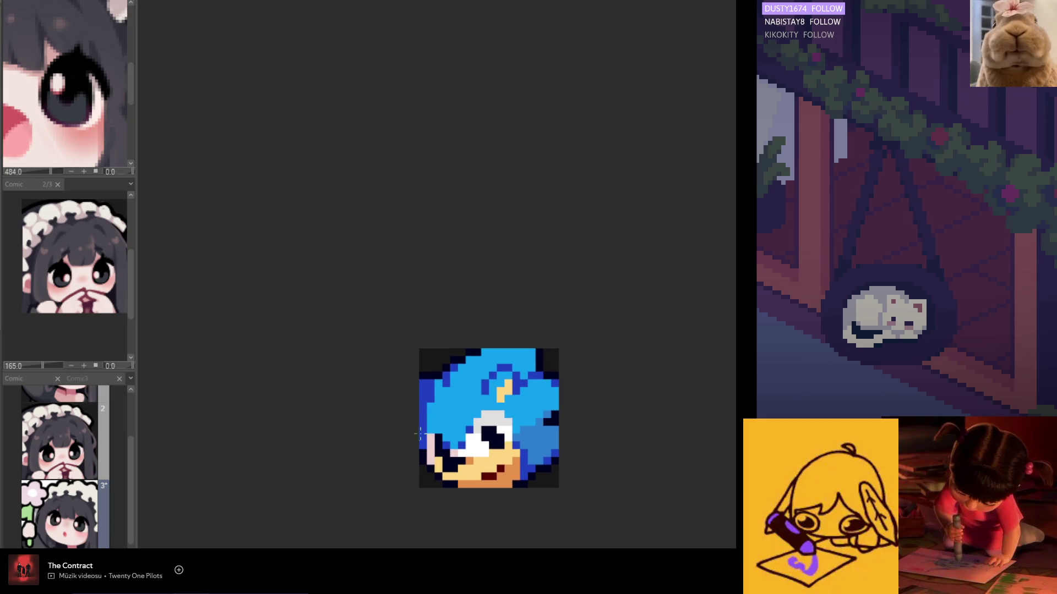
scroll(437, 436, "up", 1)
scroll(434, 427, "up", 2)
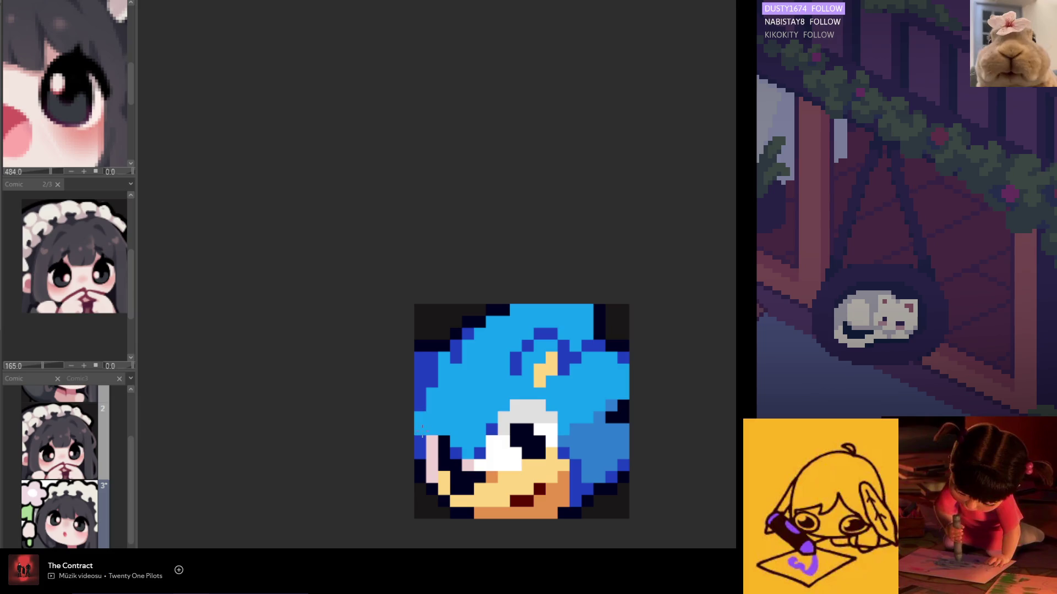
scroll(419, 448, "down", 2)
scroll(425, 421, "up", 1)
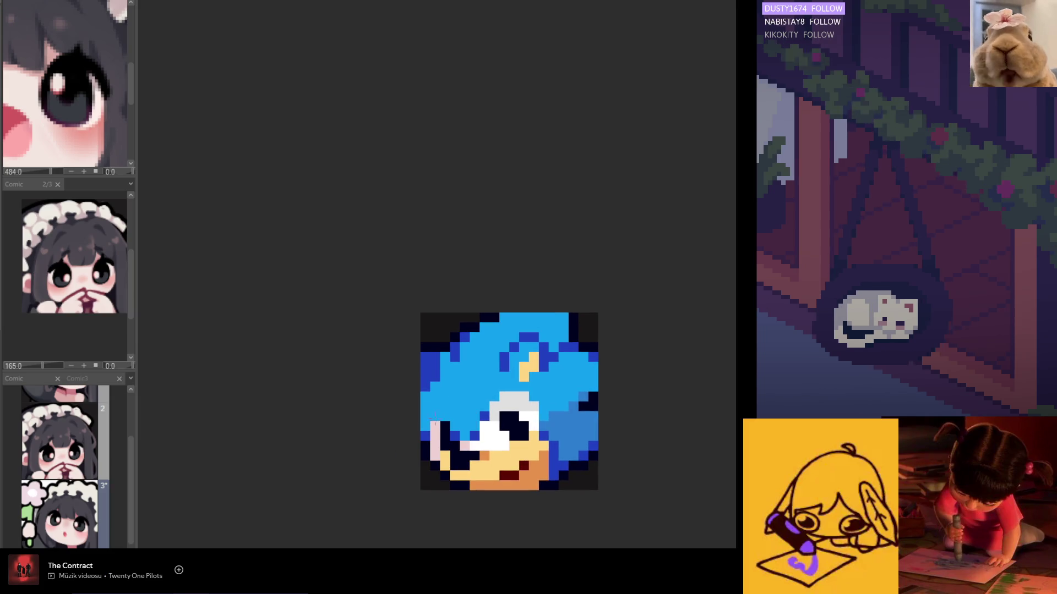
scroll(424, 394, "down", 2)
scroll(429, 400, "down", 1)
scroll(436, 407, "down", 1)
scroll(441, 414, "up", 1)
scroll(440, 412, "up", 1)
scroll(451, 417, "up", 1)
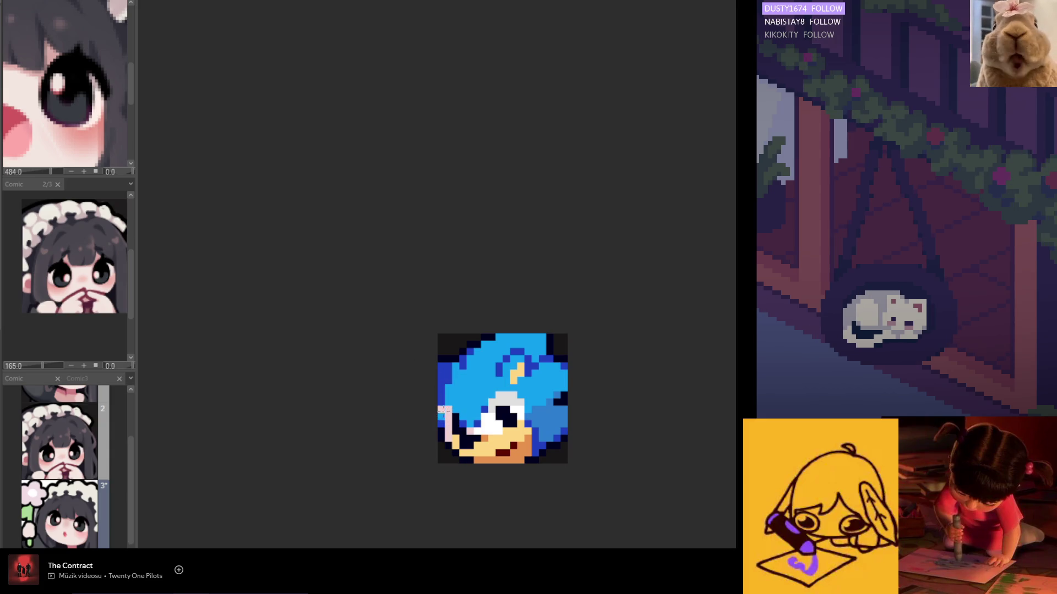
scroll(488, 449, "down", 2)
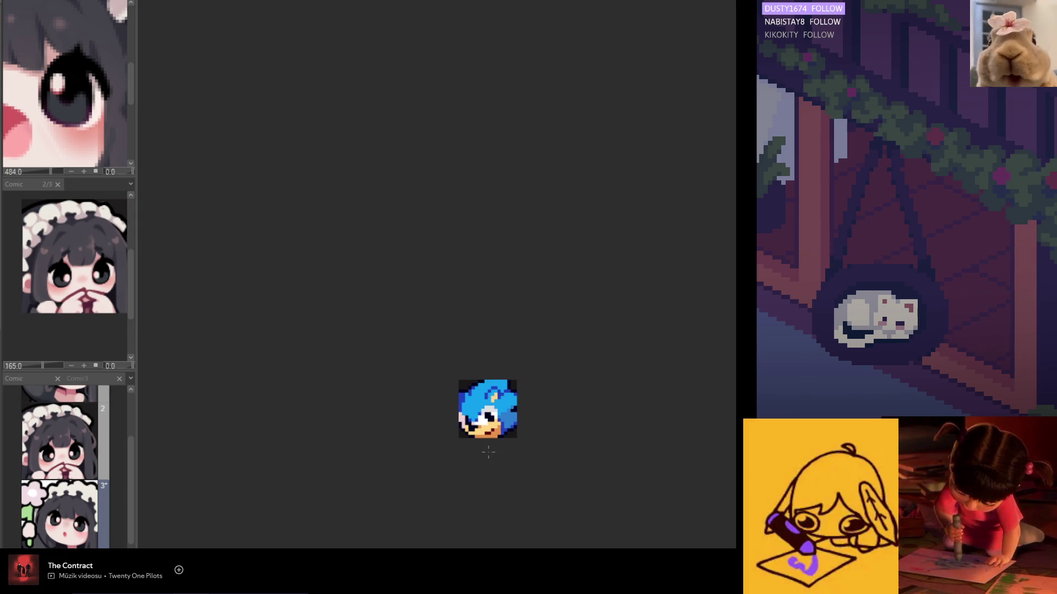
scroll(463, 400, "up", 1)
scroll(464, 400, "up", 1)
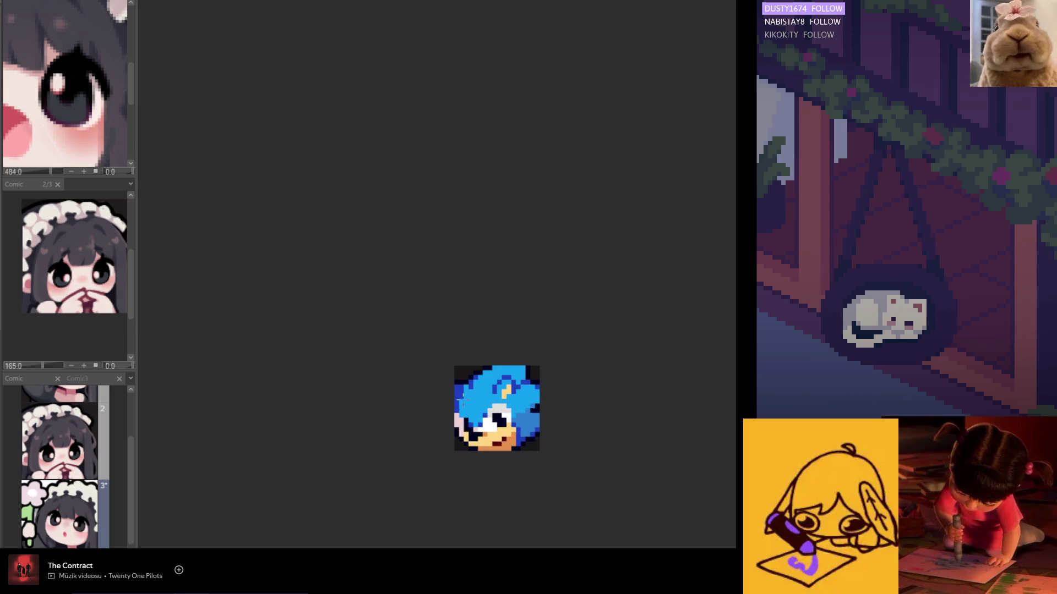
scroll(481, 464, "up", 1)
scroll(481, 464, "down", 1)
scroll(482, 465, "down", 2)
scroll(481, 464, "up", 2)
scroll(459, 420, "up", 1)
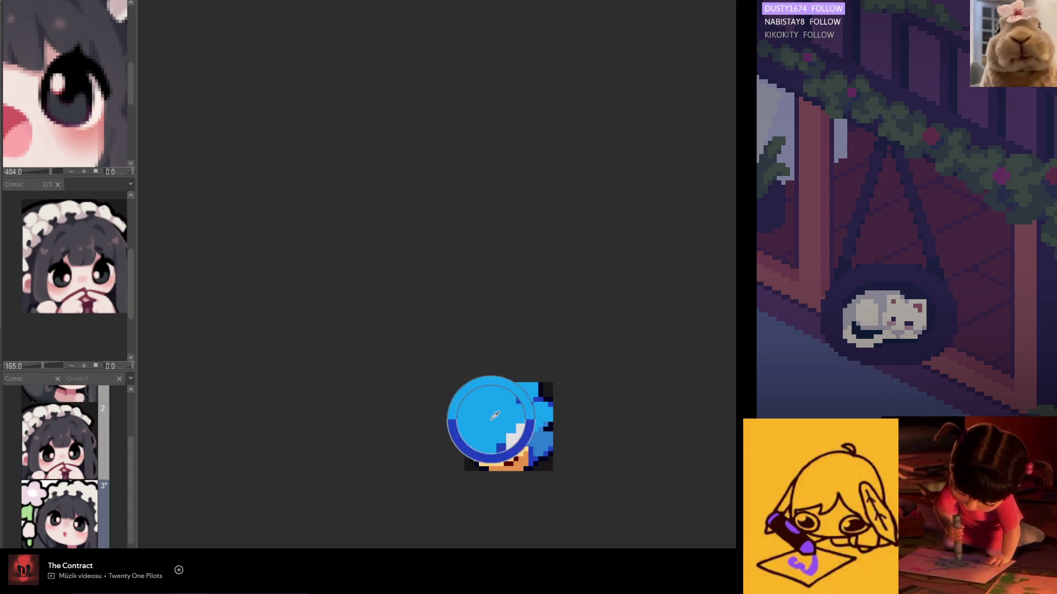
scroll(470, 432, "up", 1)
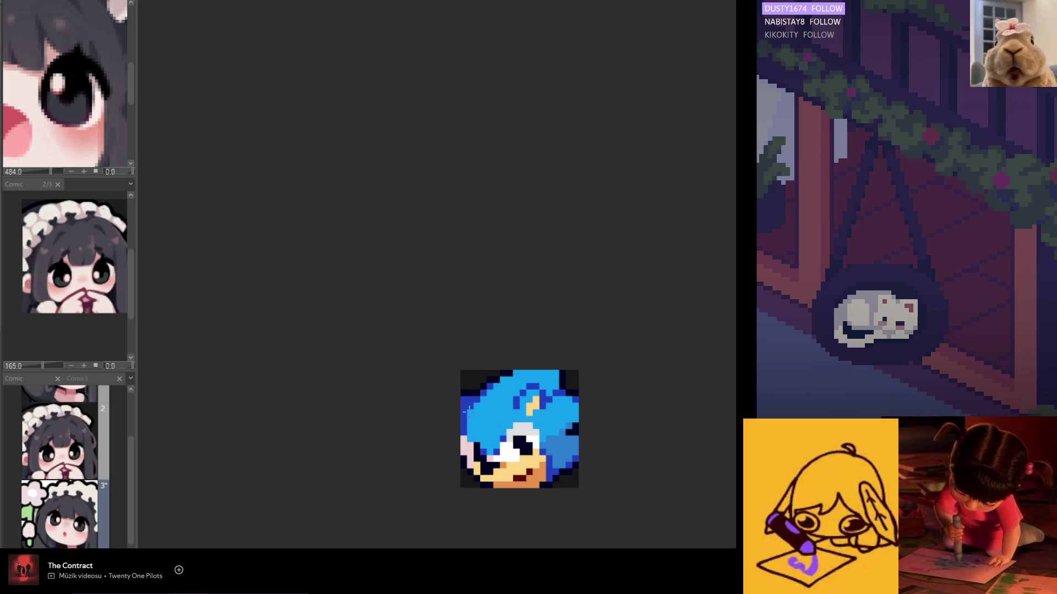
scroll(534, 453, "down", 2)
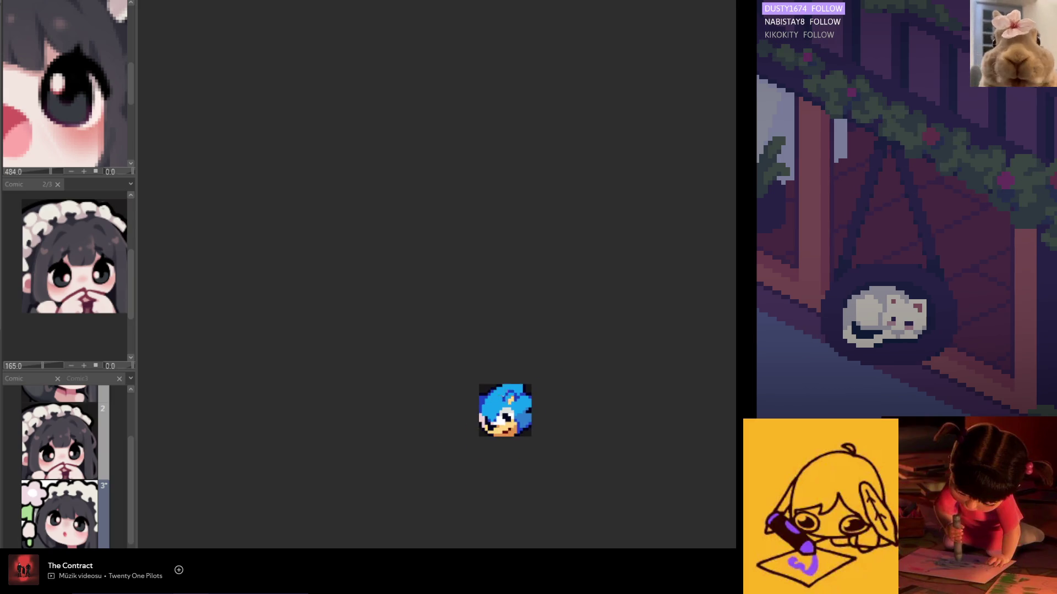
scroll(533, 453, "down", 2)
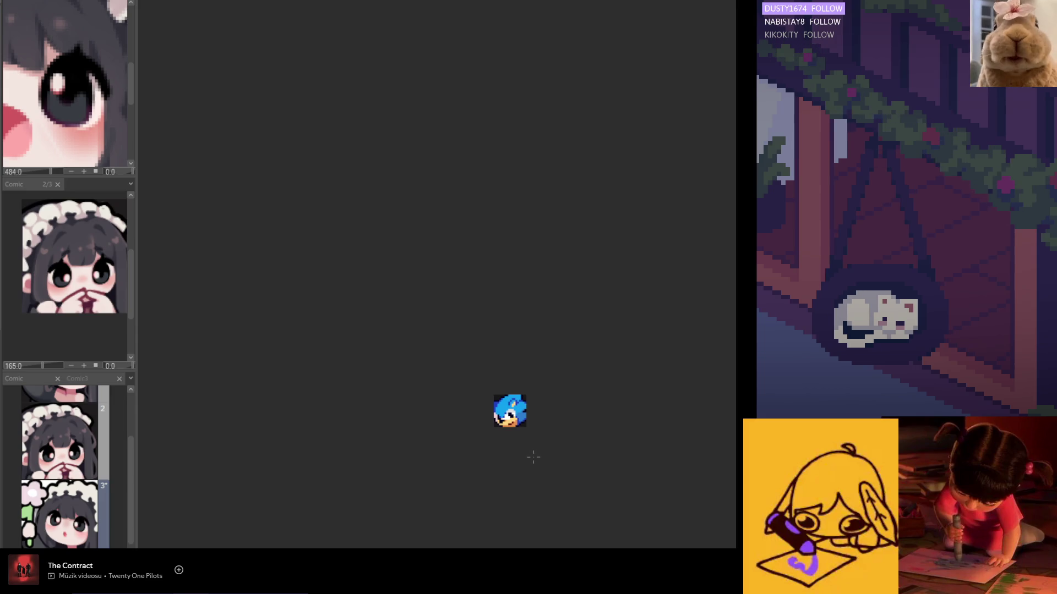
scroll(516, 432, "up", 2)
scroll(512, 428, "up", 2)
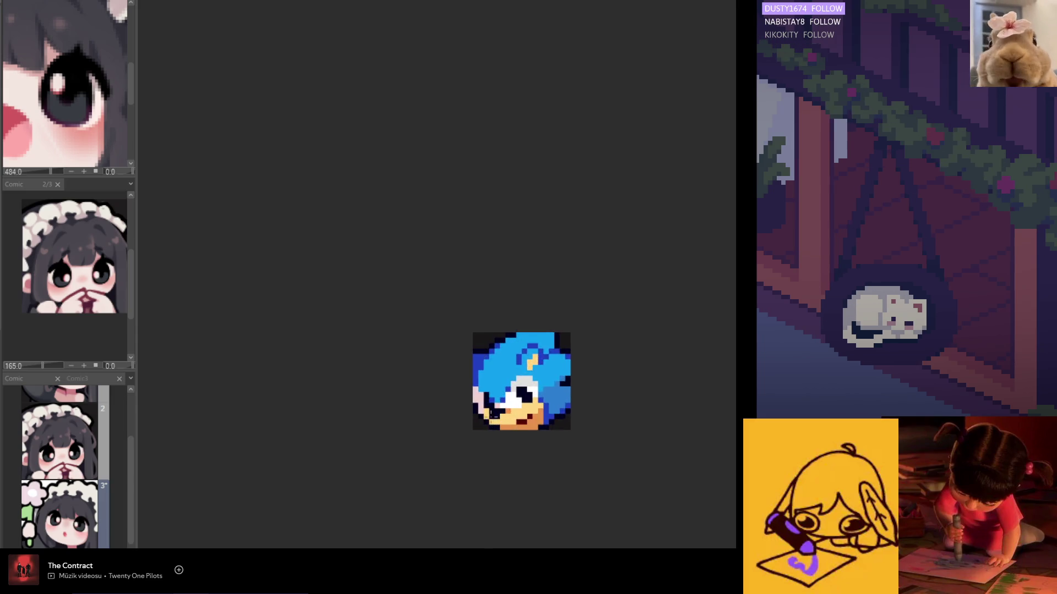
scroll(478, 406, "up", 2)
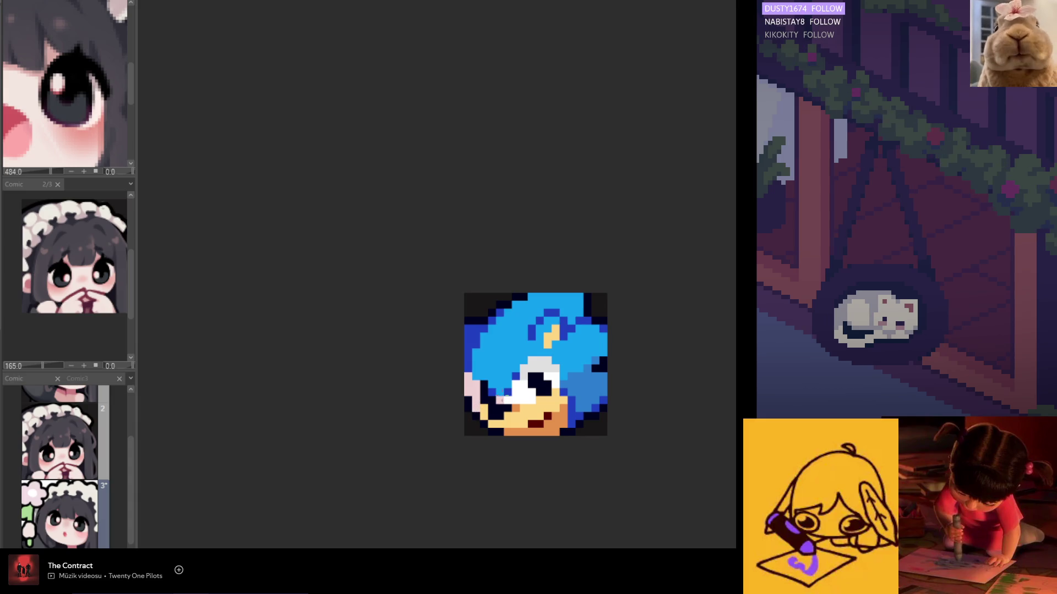
scroll(467, 402, "down", 3)
scroll(487, 417, "up", 1)
scroll(497, 427, "up", 1)
scroll(498, 428, "up", 1)
scroll(495, 429, "up", 1)
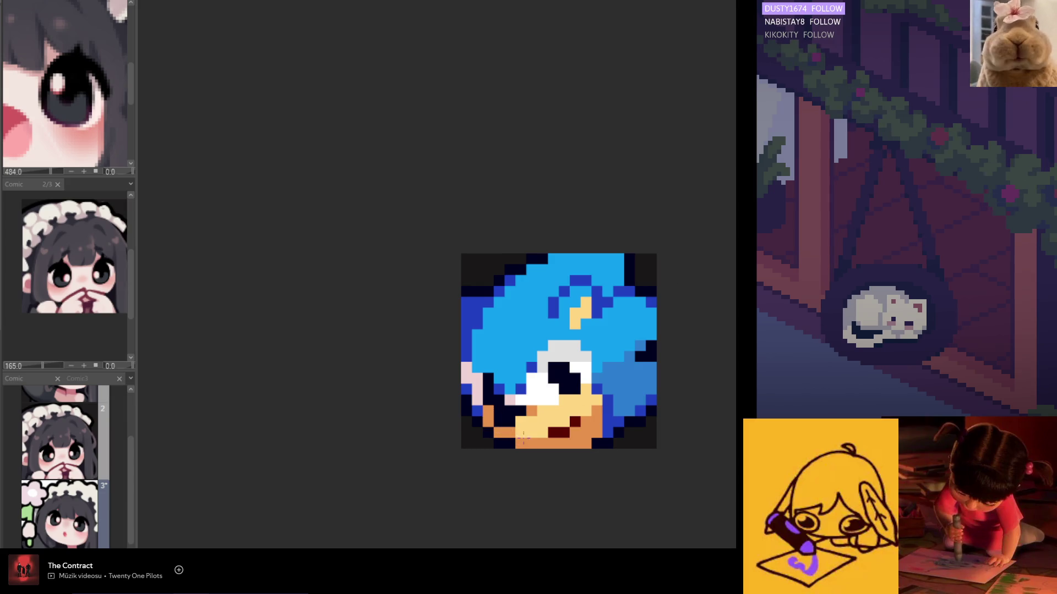
scroll(536, 421, "down", 2)
scroll(541, 425, "down", 1)
scroll(545, 430, "down", 1)
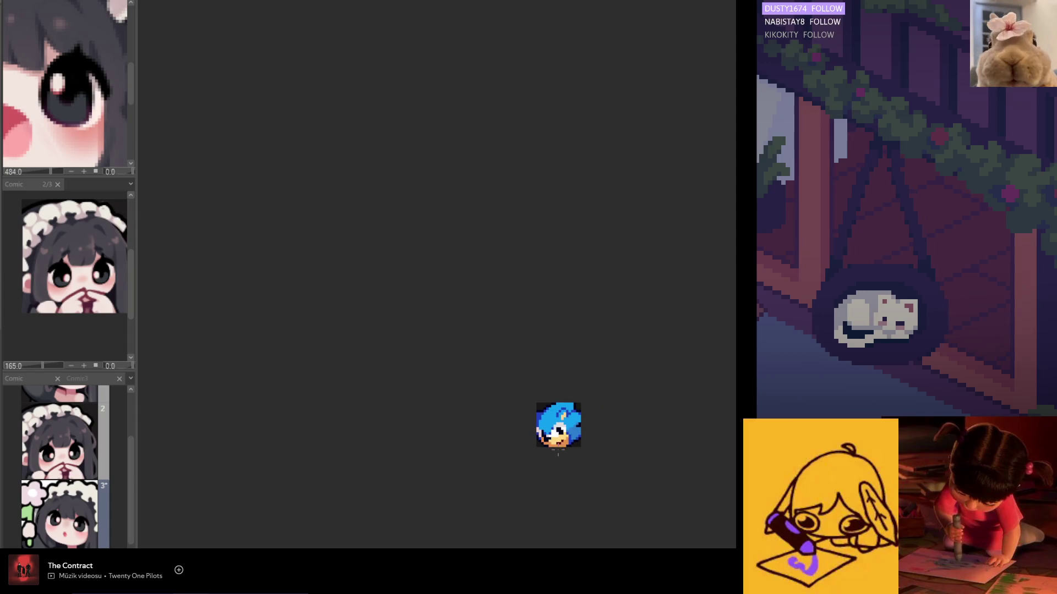
scroll(551, 438, "up", 2)
scroll(565, 463, "down", 2)
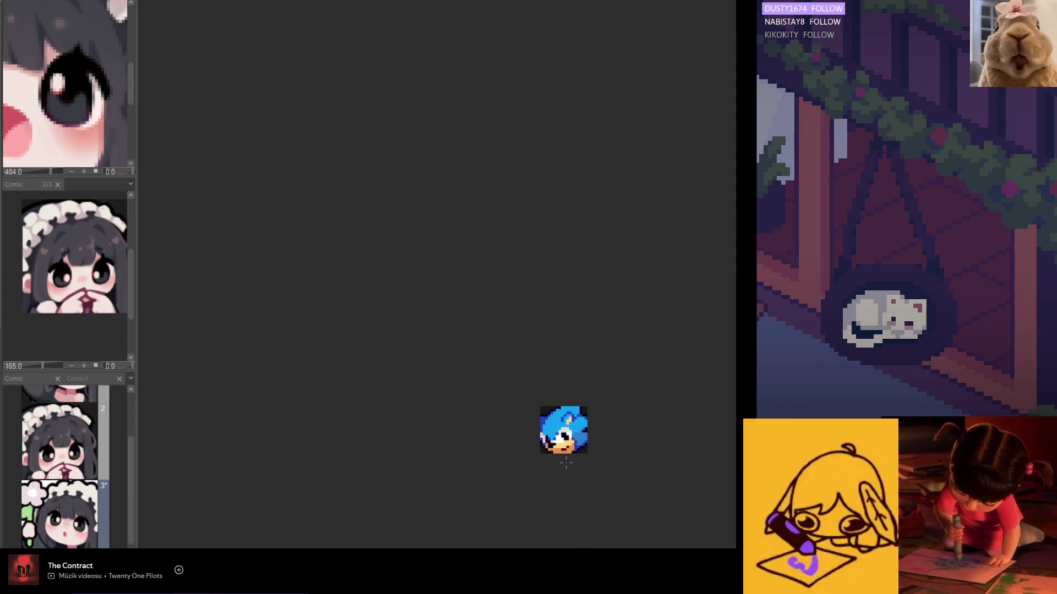
scroll(565, 462, "up", 2)
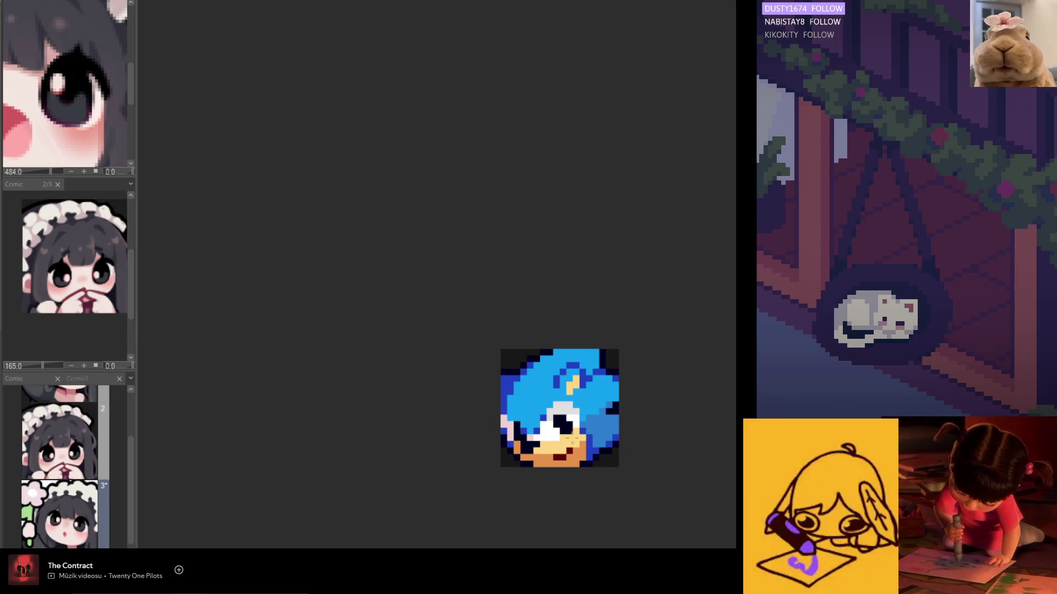
scroll(587, 439, "up", 1)
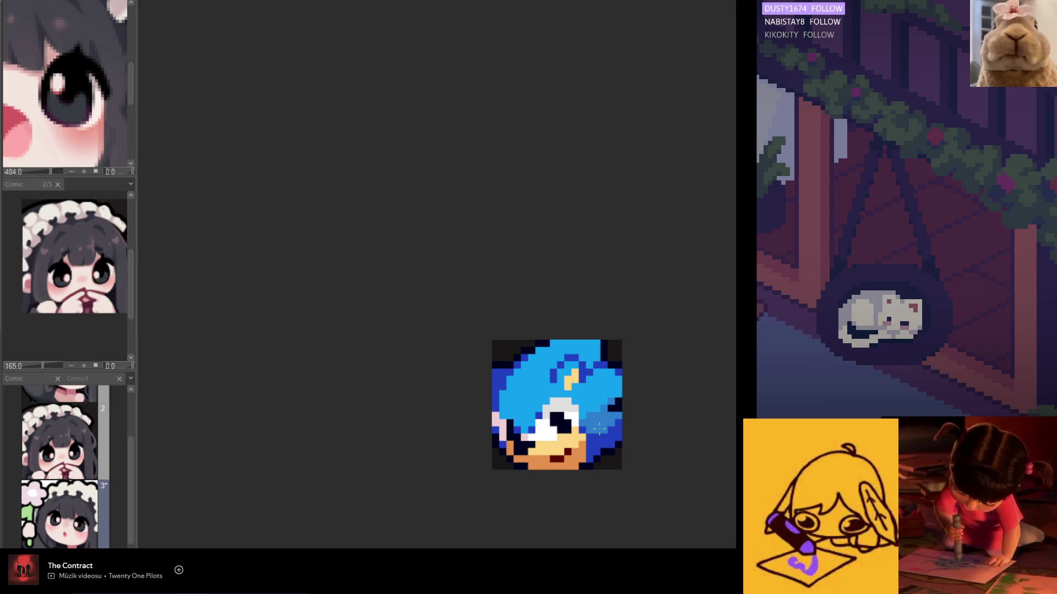
scroll(612, 430, "down", 2)
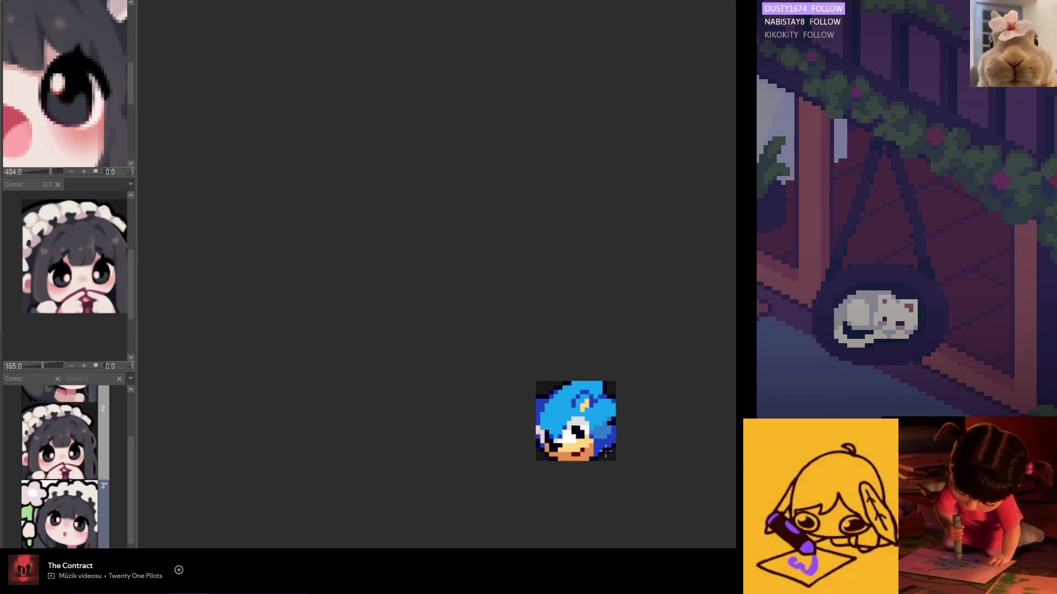
scroll(607, 437, "down", 2)
scroll(602, 448, "up", 1)
scroll(601, 448, "up", 1)
scroll(604, 443, "up", 1)
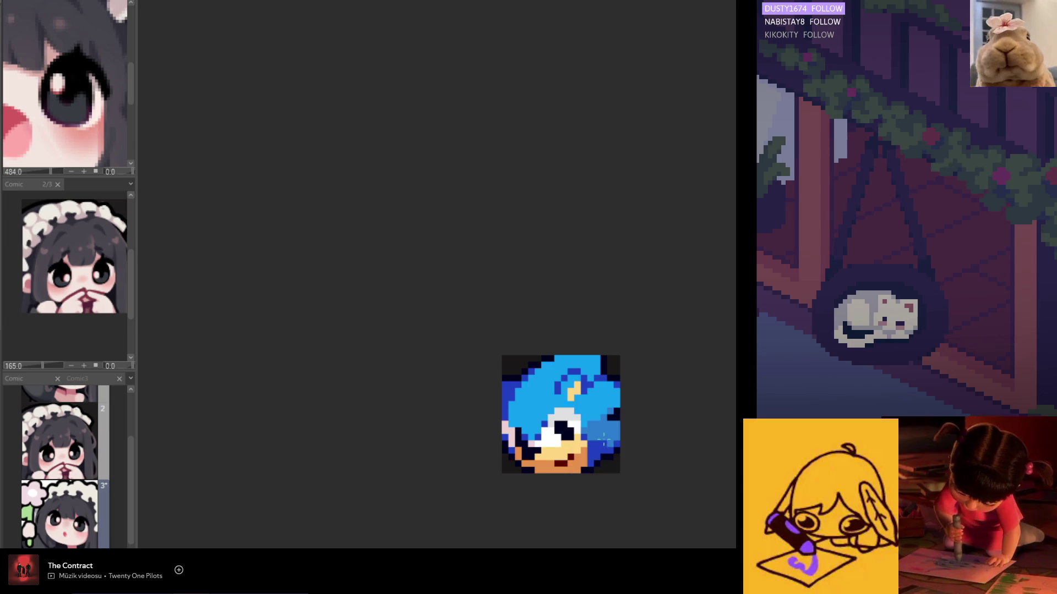
scroll(624, 430, "down", 3)
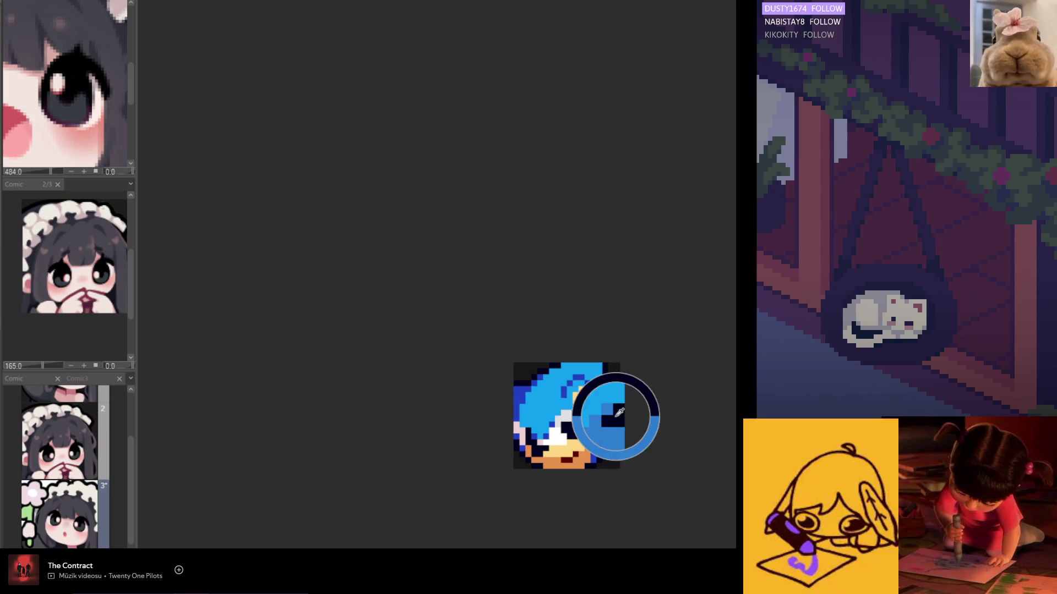
scroll(623, 434, "down", 2)
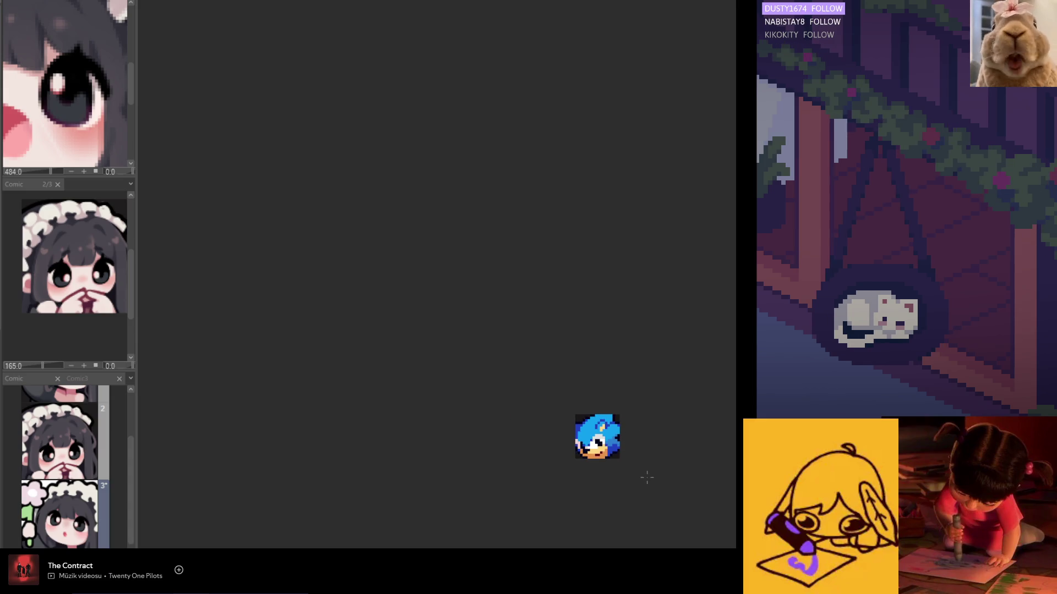
scroll(635, 462, "up", 2)
scroll(616, 438, "up", 1)
scroll(617, 434, "down", 2)
scroll(615, 438, "up", 1)
scroll(611, 443, "up", 2)
scroll(612, 446, "down", 1)
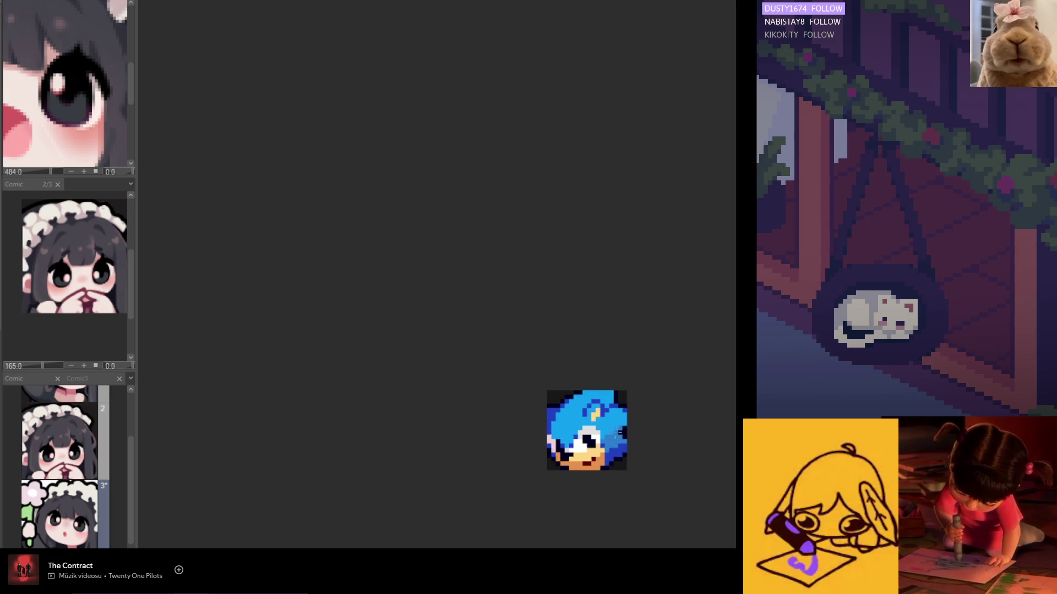
scroll(613, 446, "down", 2)
scroll(615, 446, "up", 2)
scroll(612, 444, "up", 2)
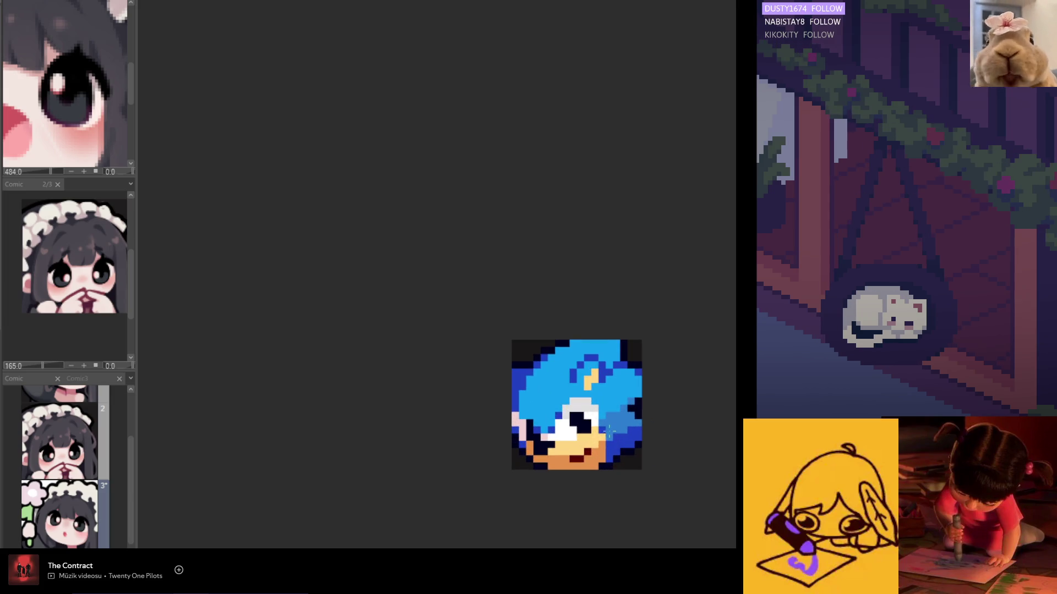
scroll(625, 403, "down", 2)
scroll(625, 404, "down", 1)
scroll(624, 404, "up", 1)
scroll(623, 407, "up", 2)
- Sample the light blue of Sonic's quills as the drawing colour
left_click(624, 409, "alt")
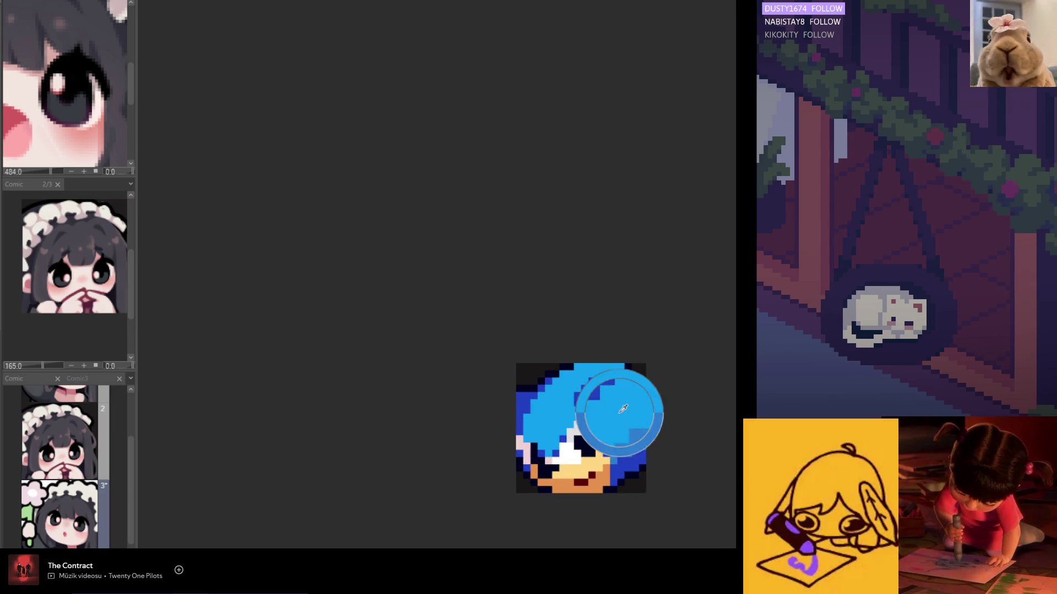
scroll(632, 420, "down", 1)
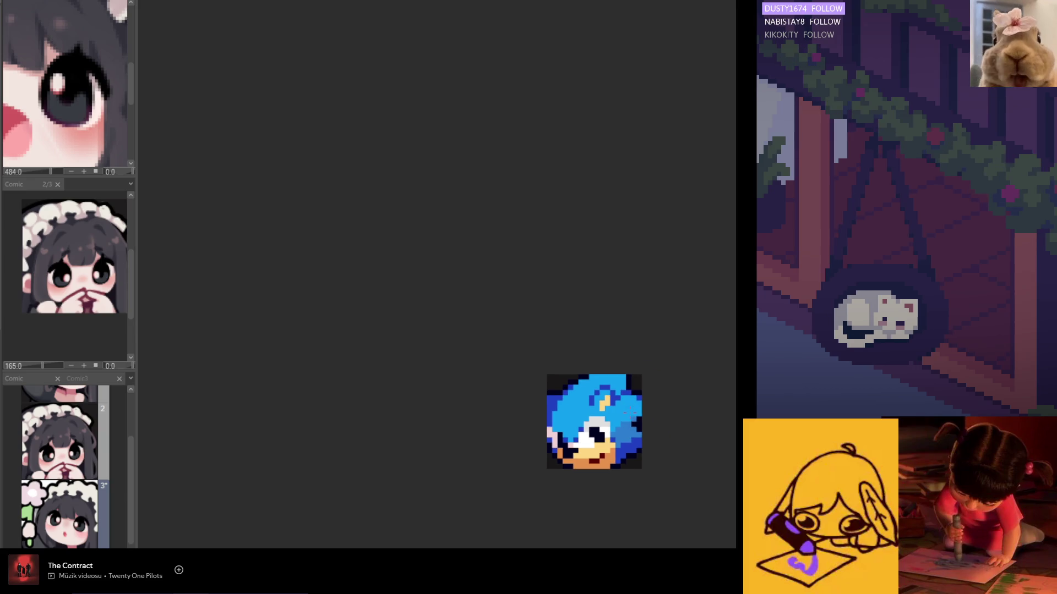
scroll(624, 398, "up", 1)
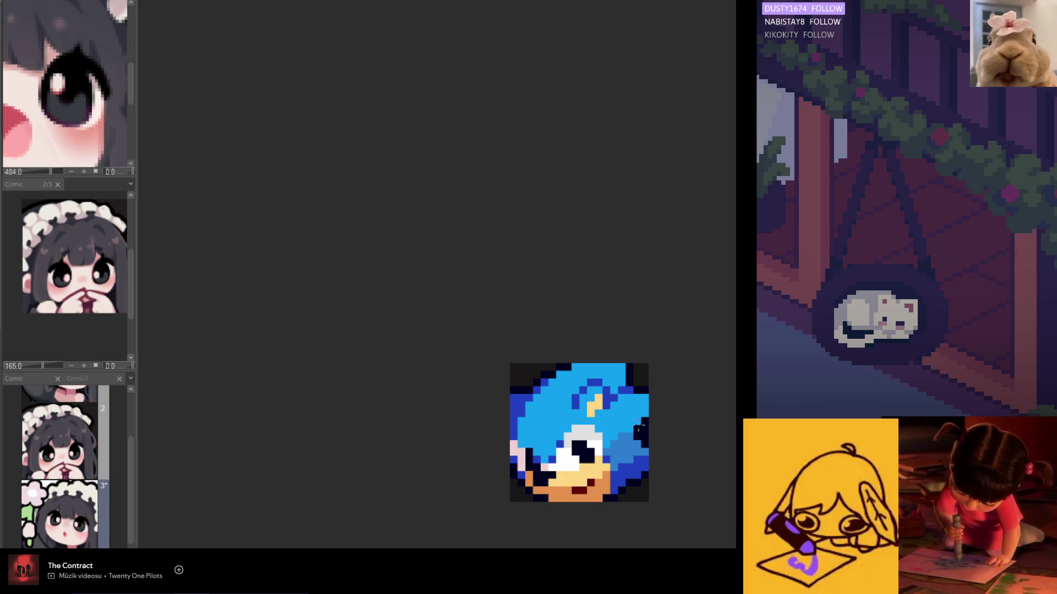
scroll(642, 431, "down", 2)
scroll(643, 468, "down", 1)
scroll(643, 463, "up", 1)
scroll(640, 440, "up", 1)
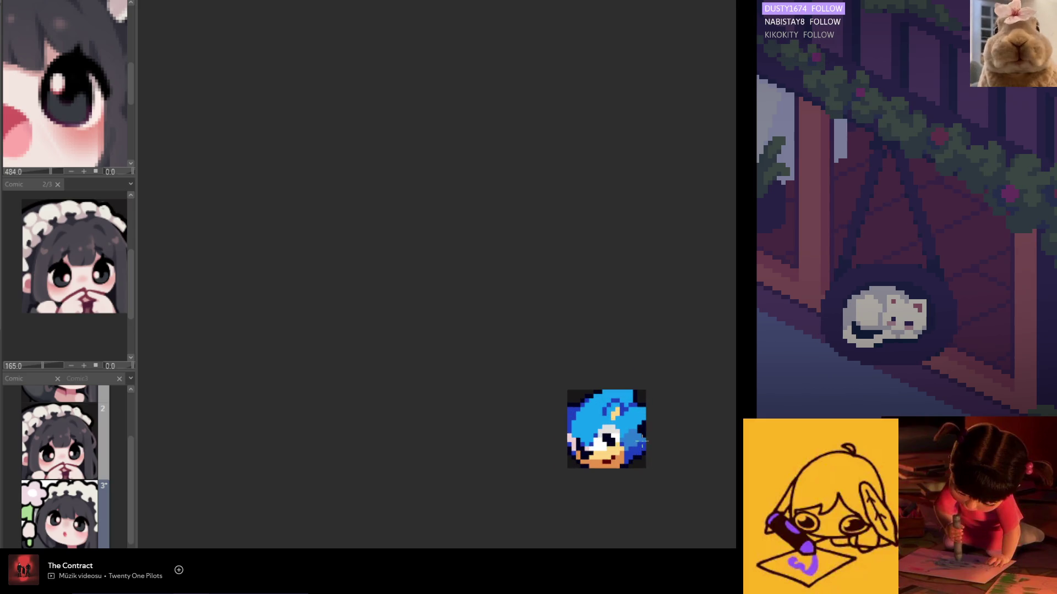
scroll(645, 444, "up", 2)
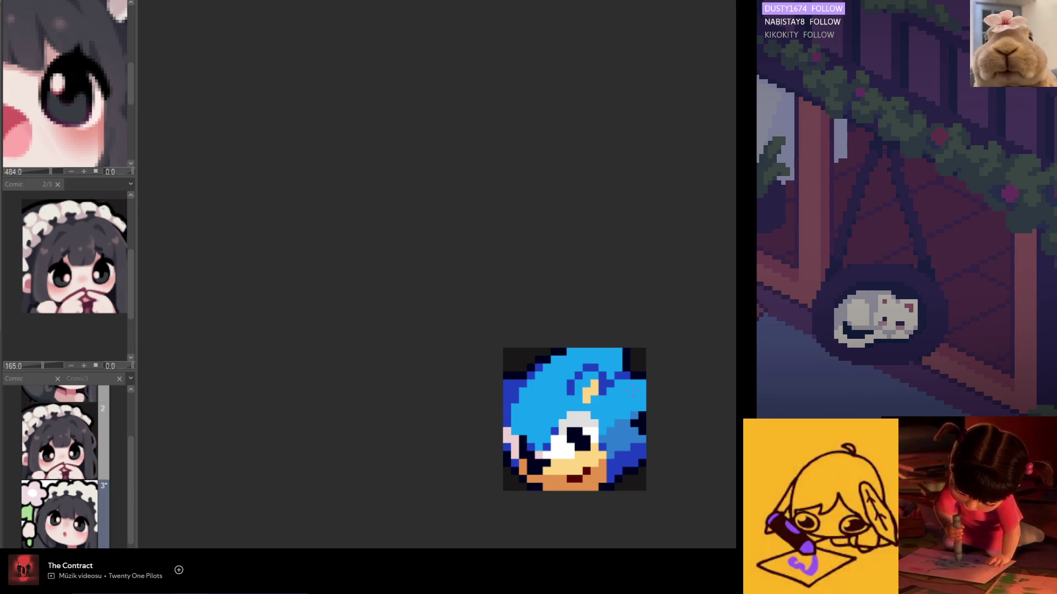
scroll(617, 463, "down", 1)
scroll(617, 463, "down", 1)
scroll(617, 463, "down", 2)
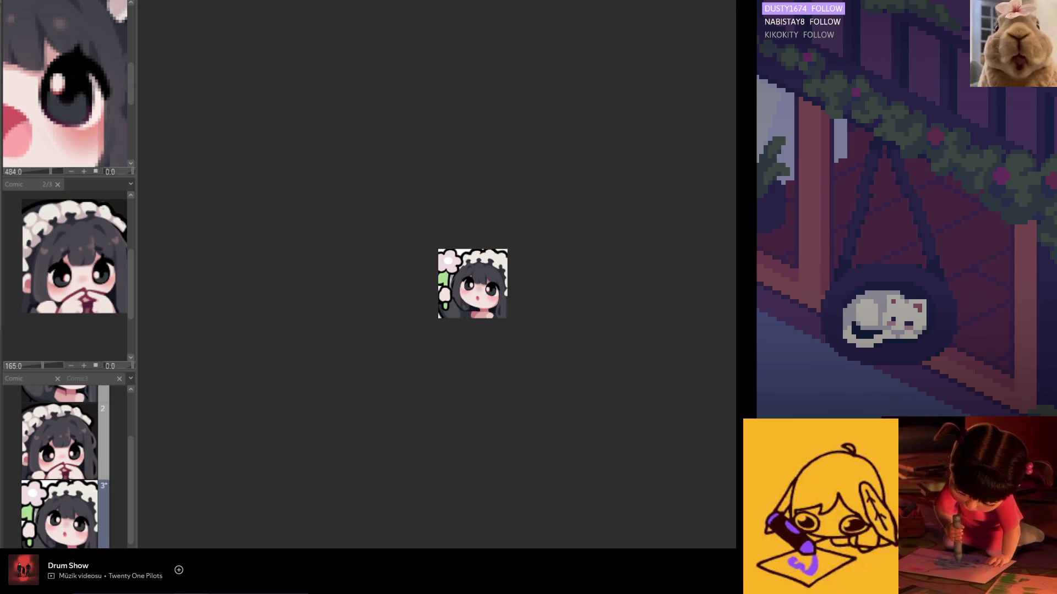
scroll(512, 322, "up", 3)
scroll(452, 315, "up", 1)
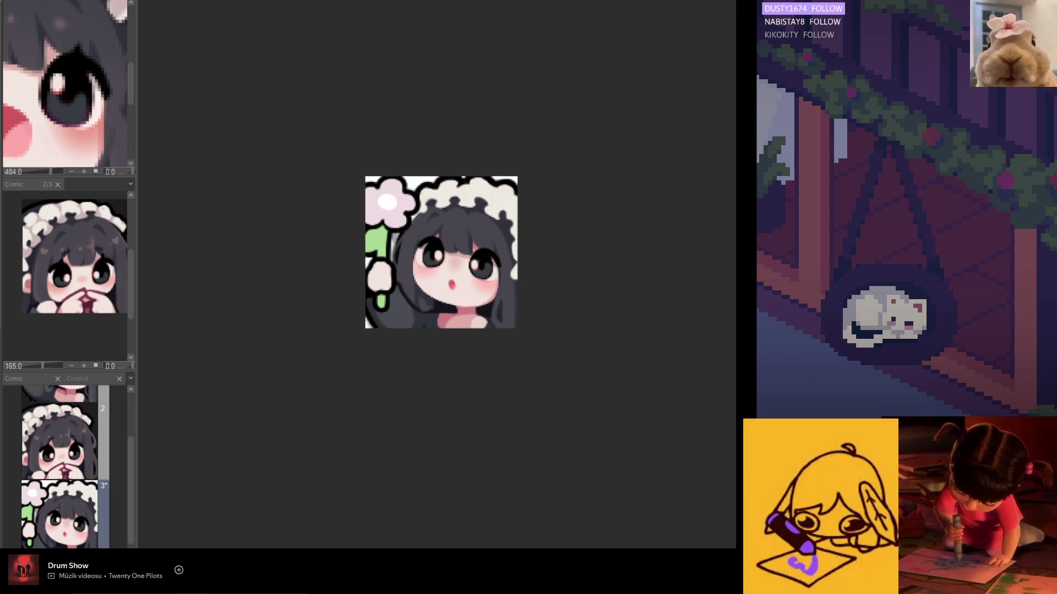
- Switch to the first comic page showing the maid-girl illustration with Ctrl+Tab
key("ctrl+Tab")
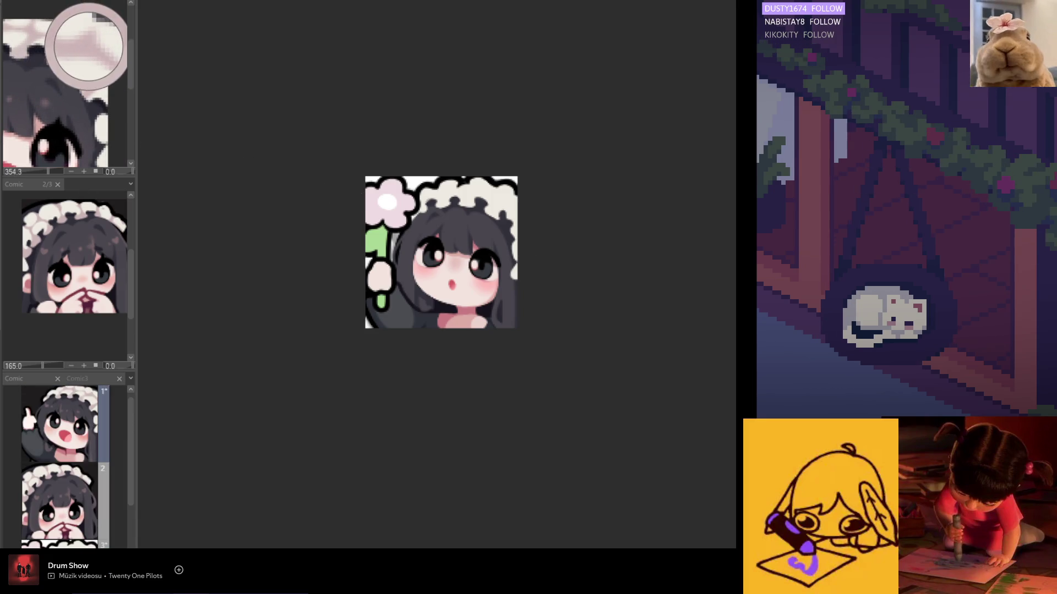
scroll(468, 299, "up", 3)
scroll(468, 299, "down", 2)
scroll(468, 299, "down", 1)
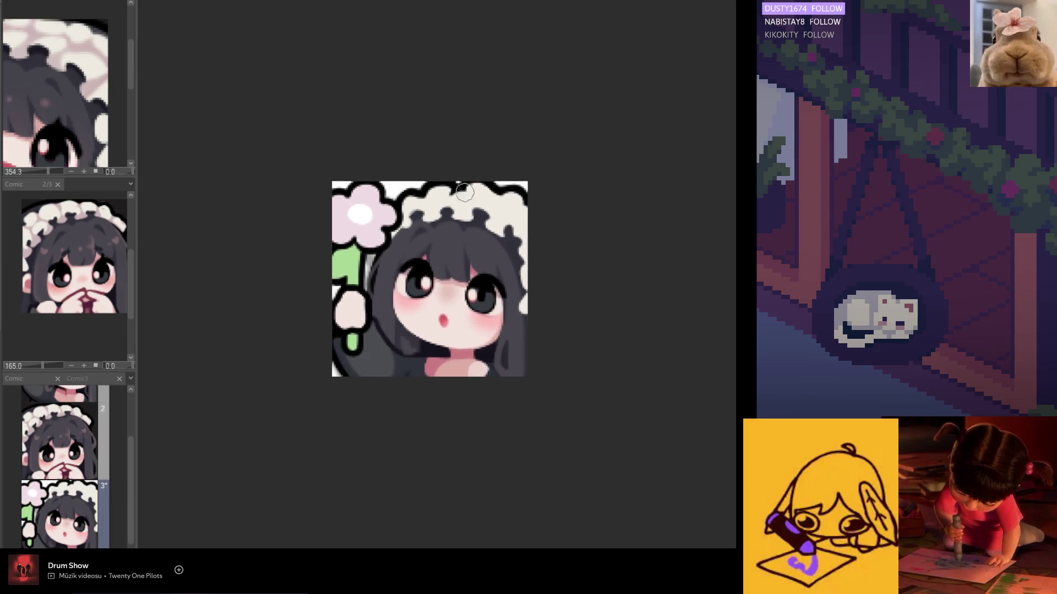
scroll(468, 299, "up", 1)
scroll(96, 132, "down", 2)
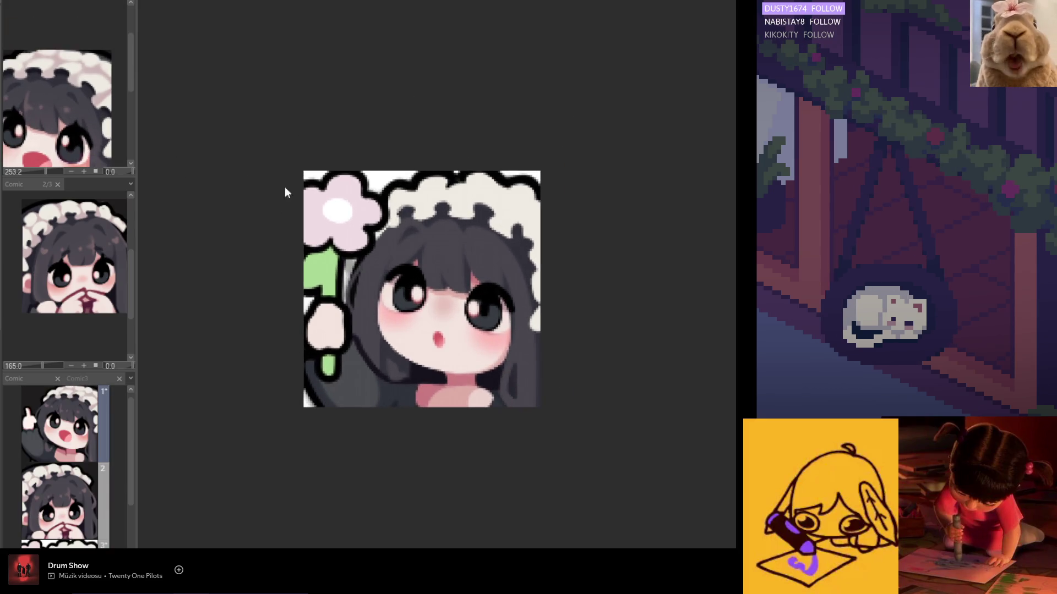
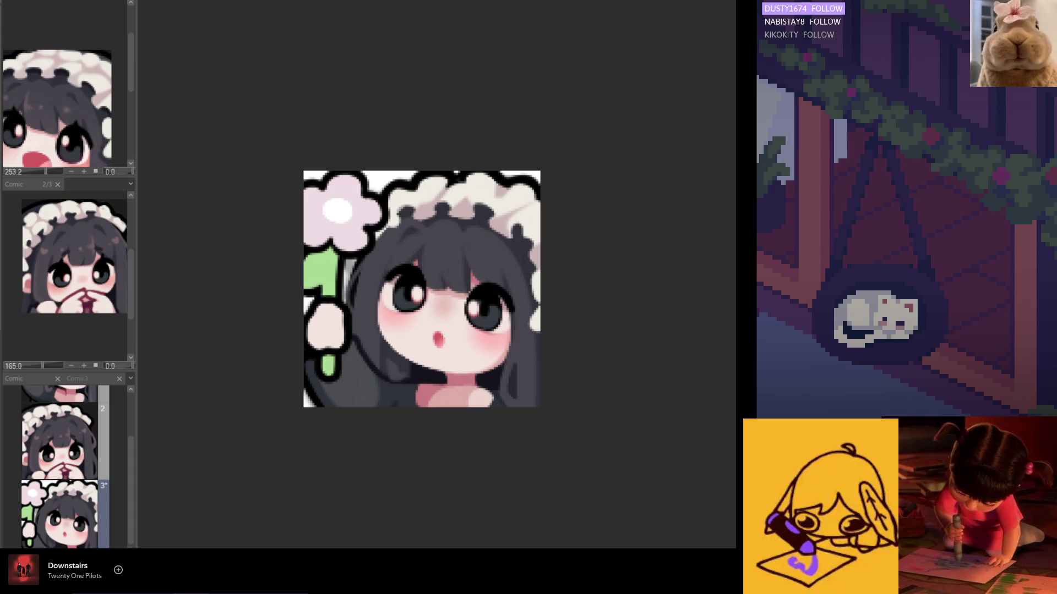
scroll(471, 229, "down", 1)
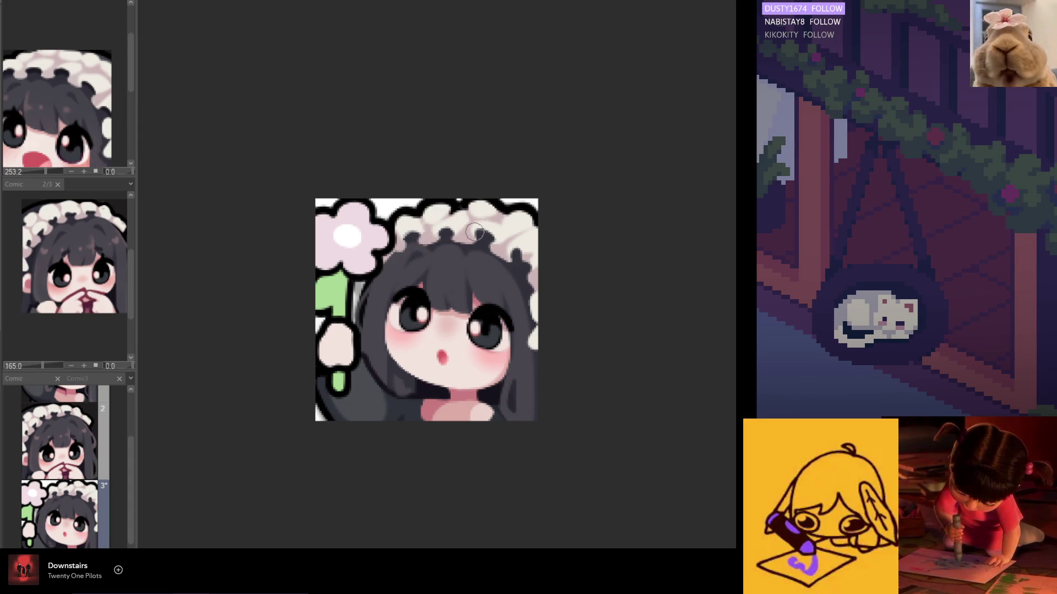
scroll(571, 231, "down", 2)
scroll(537, 247, "down", 1)
scroll(522, 260, "up", 1)
scroll(523, 260, "up", 2)
scroll(533, 265, "up", 1)
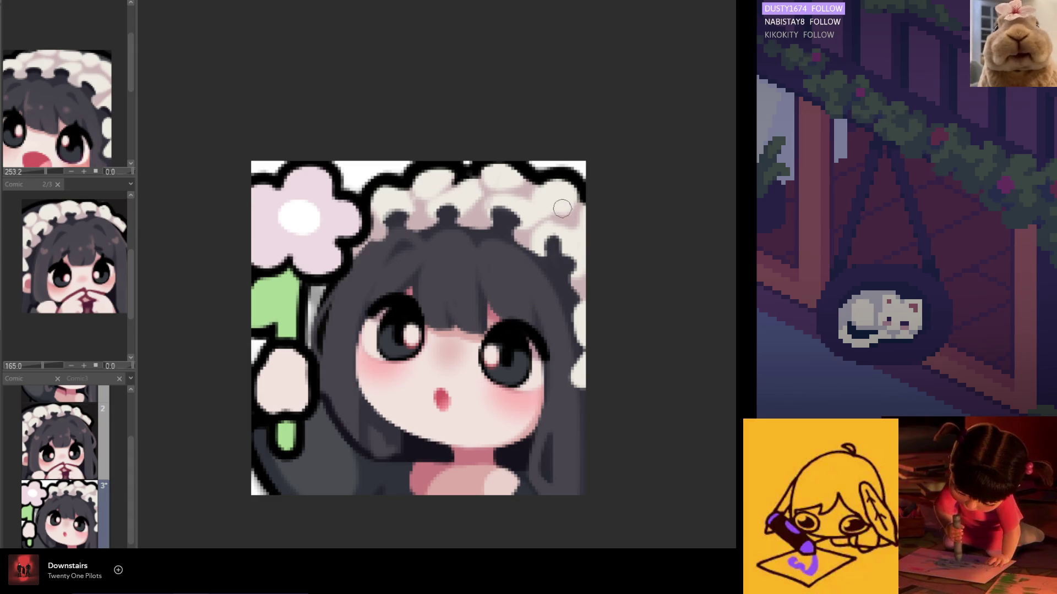
scroll(586, 231, "down", 5)
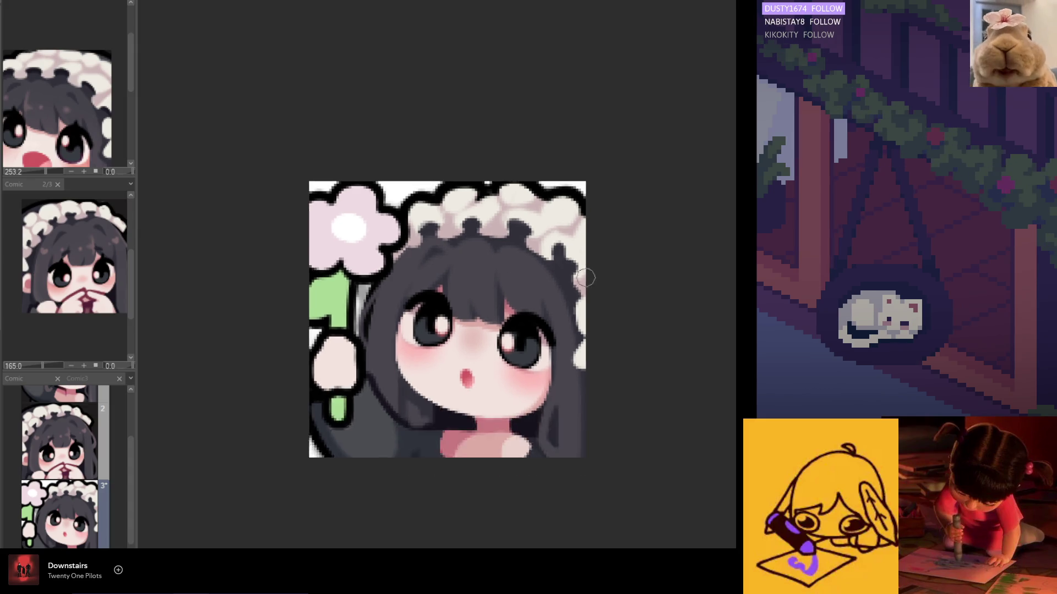
- Mirror the view and back twice to check the surprised emote's face proportions
key("h")
scroll(457, 289, "up", 2)
key("h")
scroll(507, 284, "down", 4)
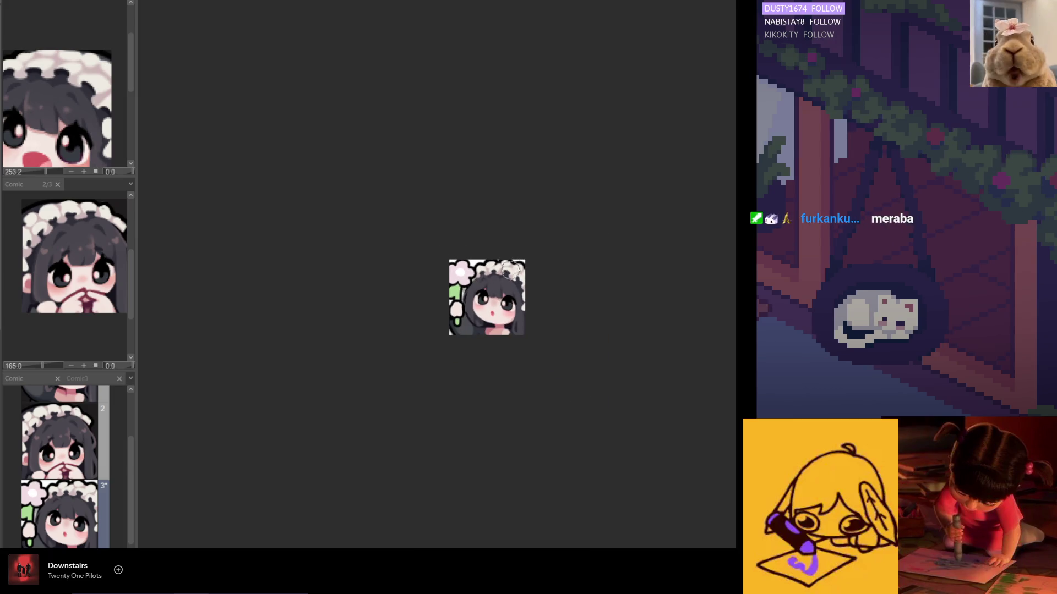
scroll(509, 268, "up", 2)
scroll(503, 286, "up", 2)
scroll(497, 309, "up", 2)
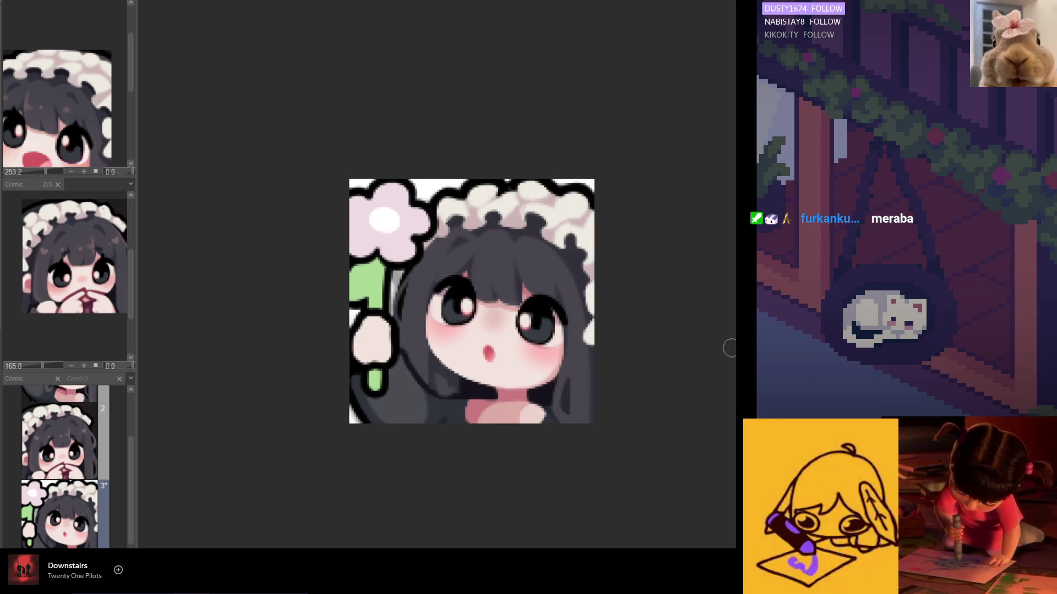
scroll(603, 313, "up", 1)
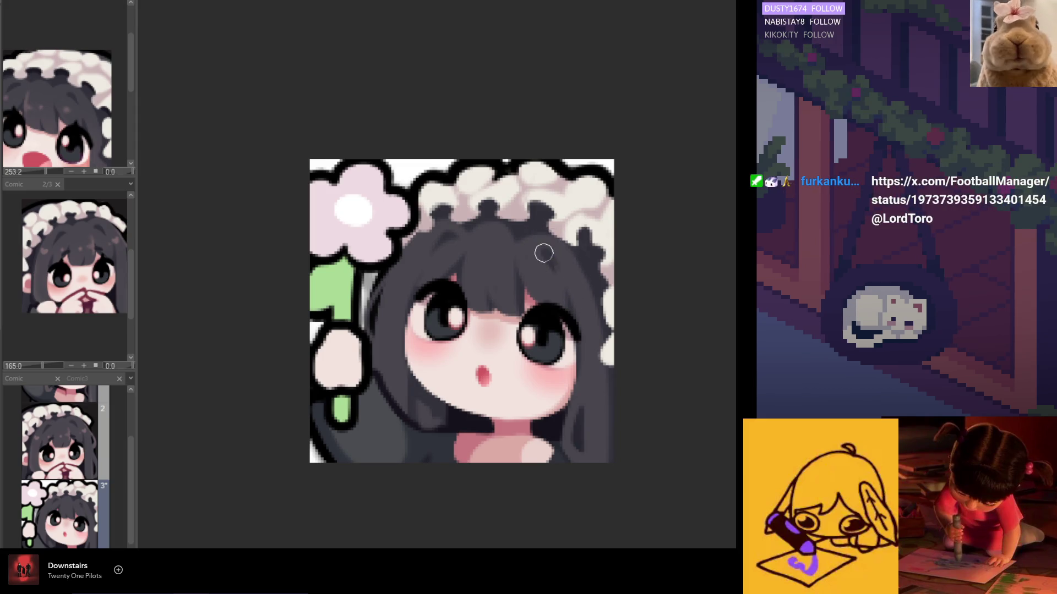
key("h")
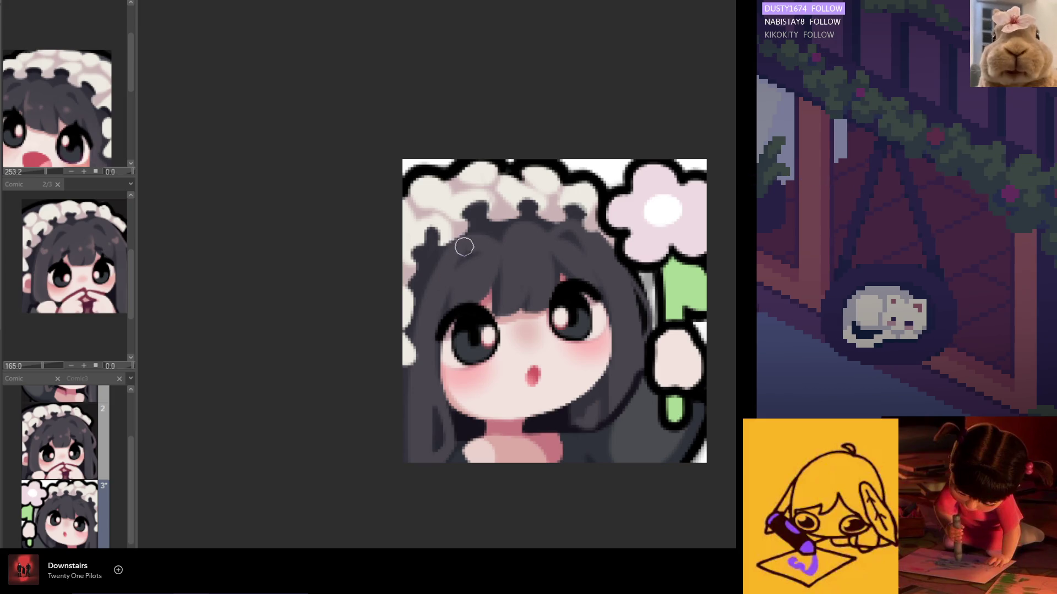
key("h")
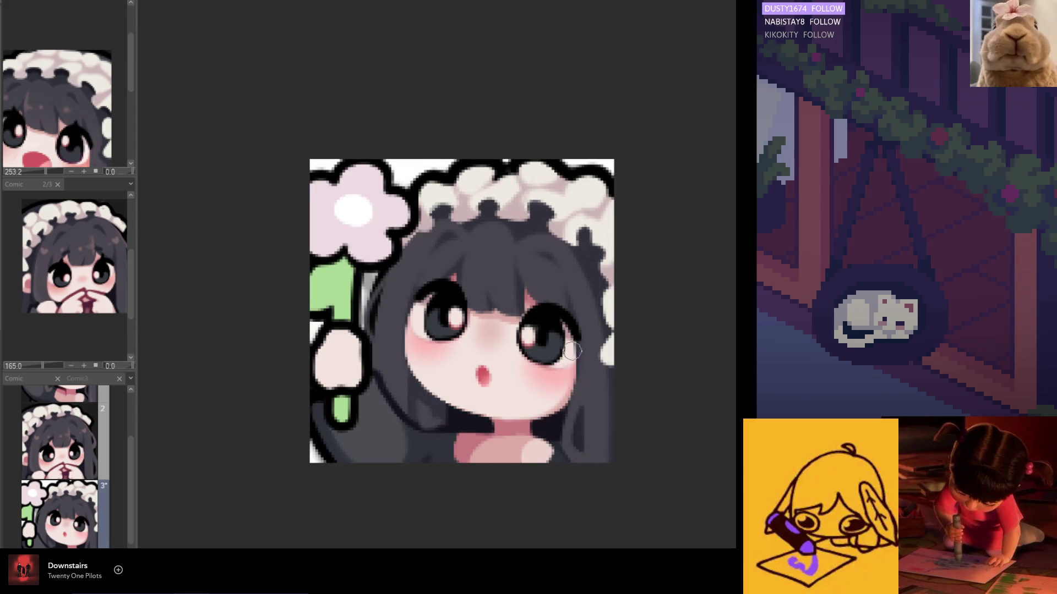
scroll(518, 357, "down", 3)
scroll(517, 357, "down", 1)
scroll(517, 357, "up", 1)
scroll(528, 343, "up", 2)
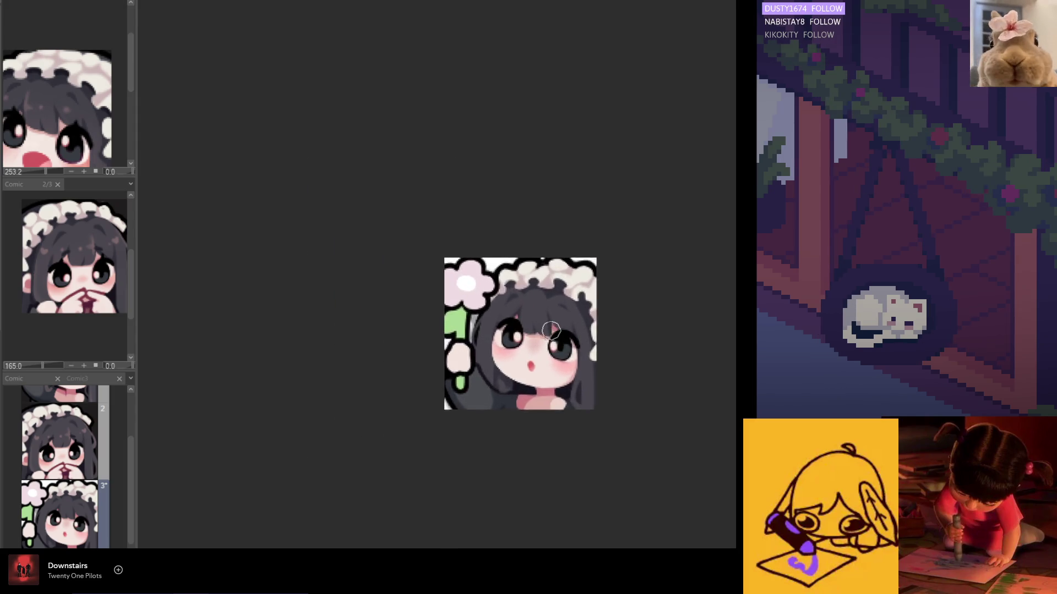
scroll(545, 323, "up", 2)
scroll(568, 287, "up", 1)
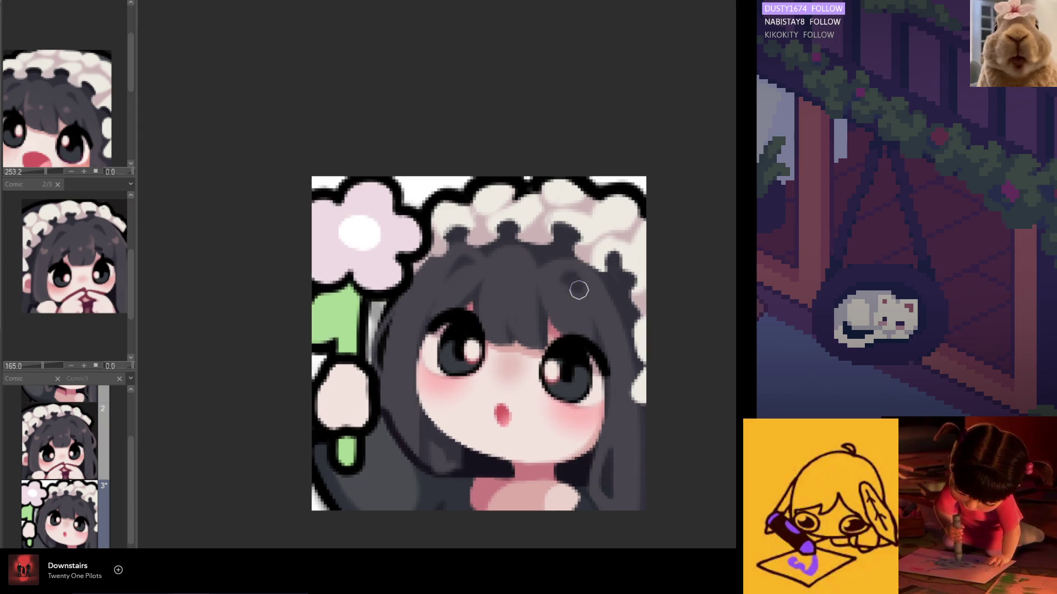
scroll(568, 284, "up", 1)
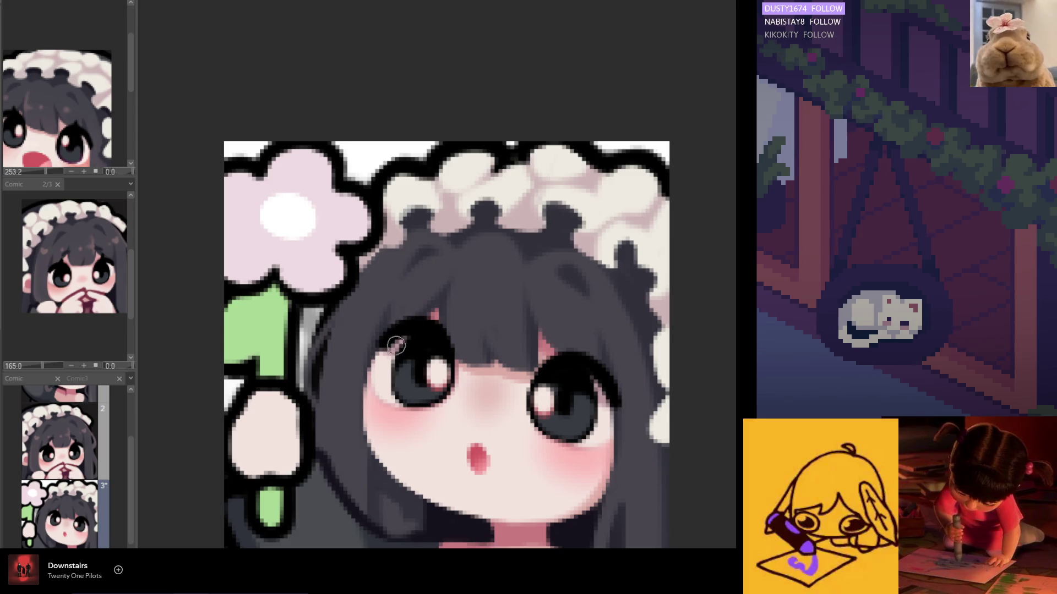
scroll(382, 290, "down", 2)
scroll(471, 370, "down", 2)
scroll(471, 370, "down", 1)
scroll(412, 404, "up", 1)
scroll(409, 409, "down", 1)
scroll(402, 414, "up", 1)
scroll(402, 413, "up", 1)
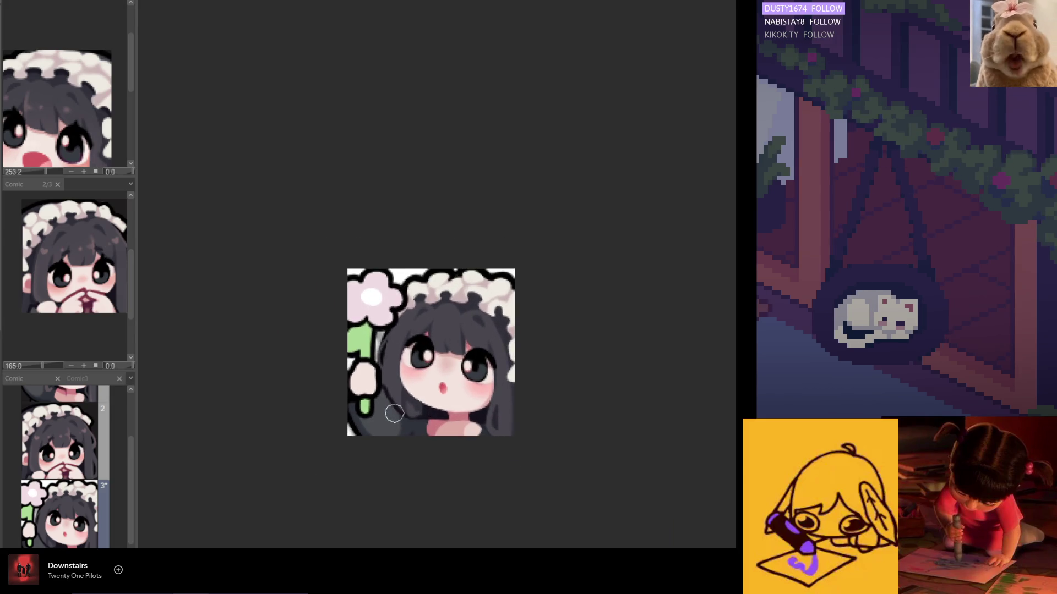
scroll(401, 413, "up", 1)
scroll(454, 413, "up", 1)
scroll(521, 413, "up", 1)
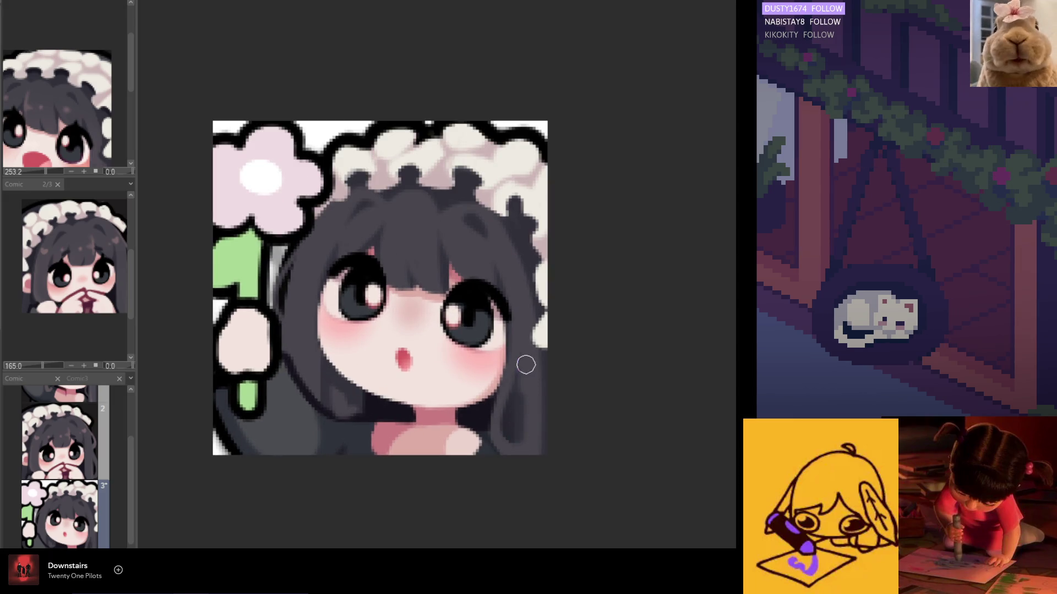
scroll(517, 446, "down", 2)
scroll(512, 460, "down", 2)
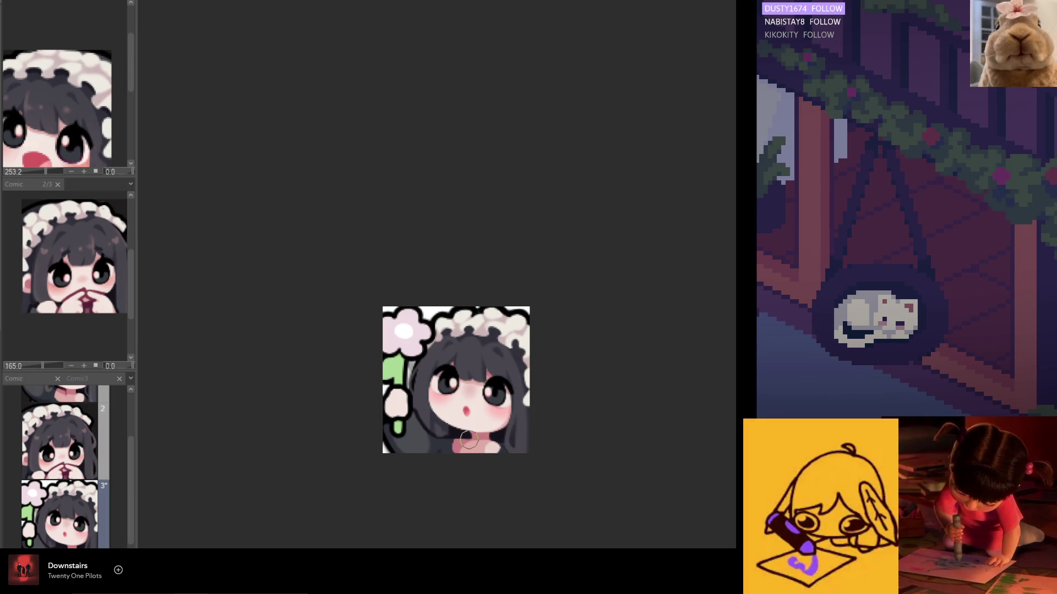
scroll(468, 444, "up", 1)
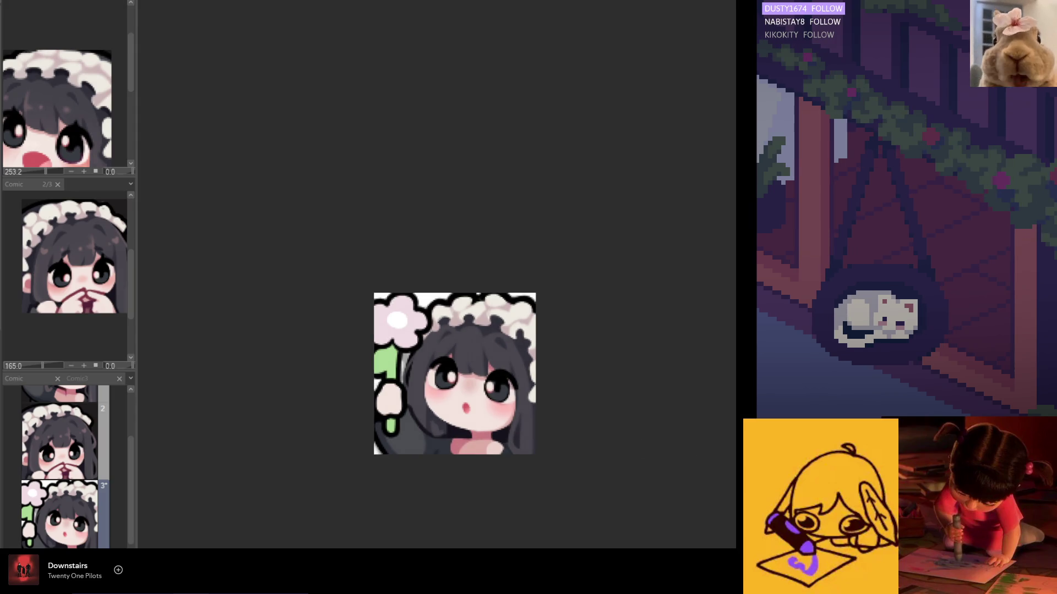
scroll(495, 403, "up", 1)
scroll(505, 429, "up", 1)
scroll(431, 291, "up", 2)
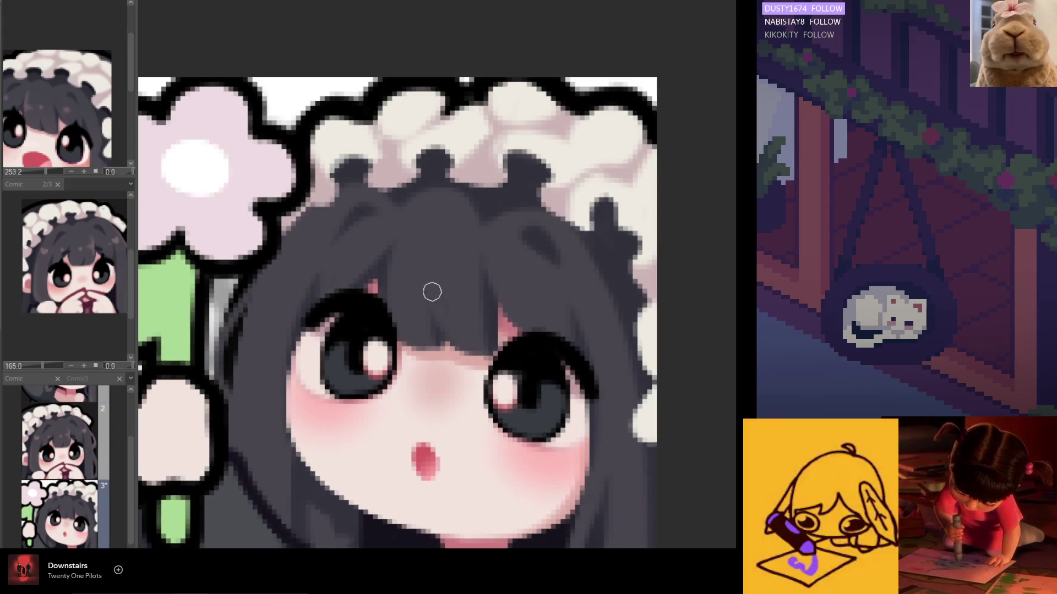
- Draw dark eyebrows over the bangs above both eyes, then mirror to check them
left_click_drag(386, 253, 355, 251)
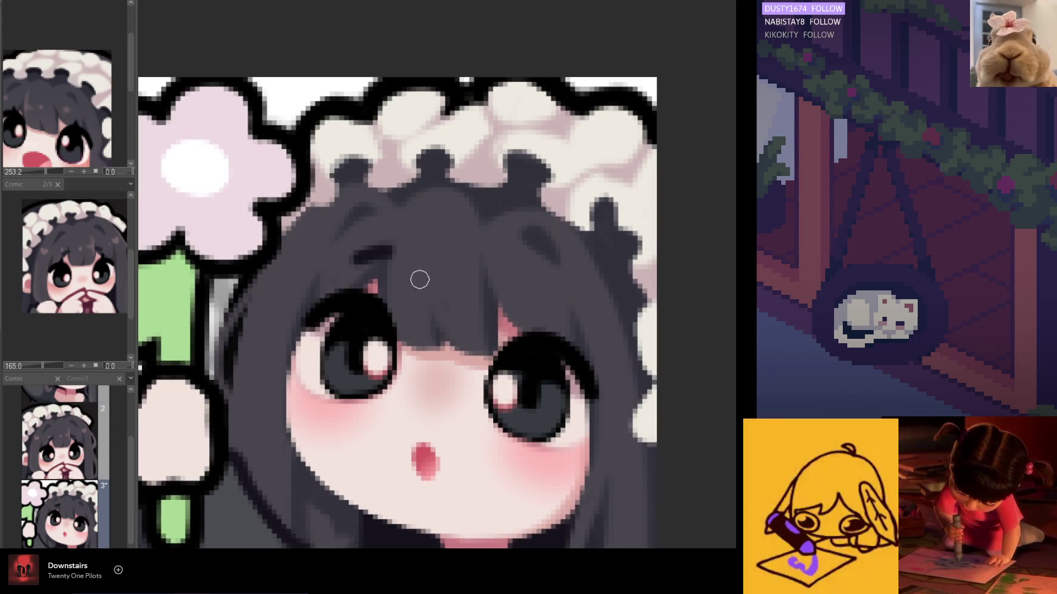
mouse_move(523, 283)
left_mouse_down()
mouse_move(507, 276)
mouse_move(543, 286)
mouse_move(523, 277)
mouse_move(515, 295)
left_mouse_up()
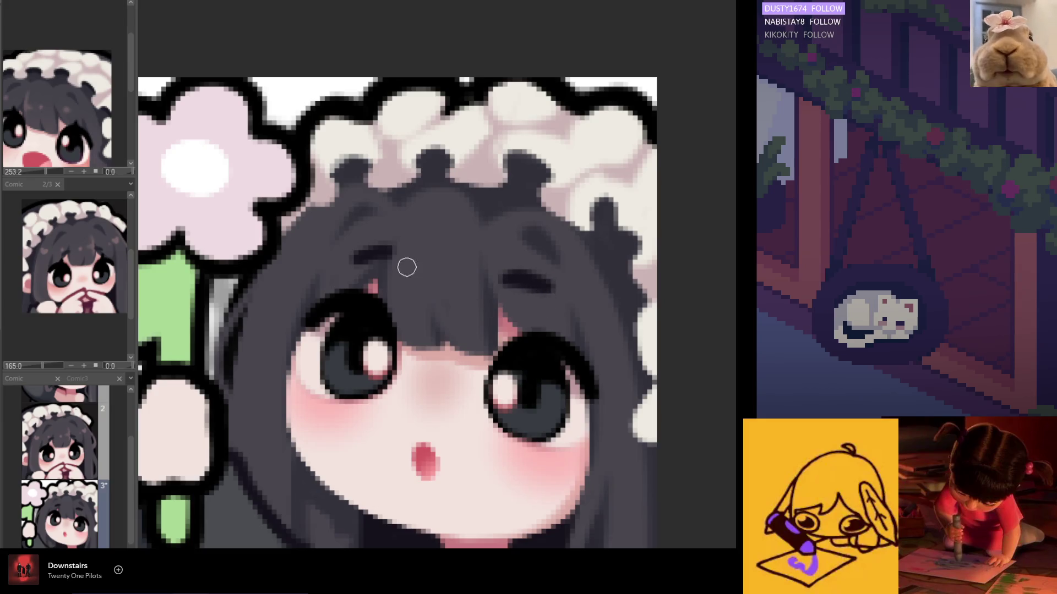
left_click_drag(389, 254, 380, 245)
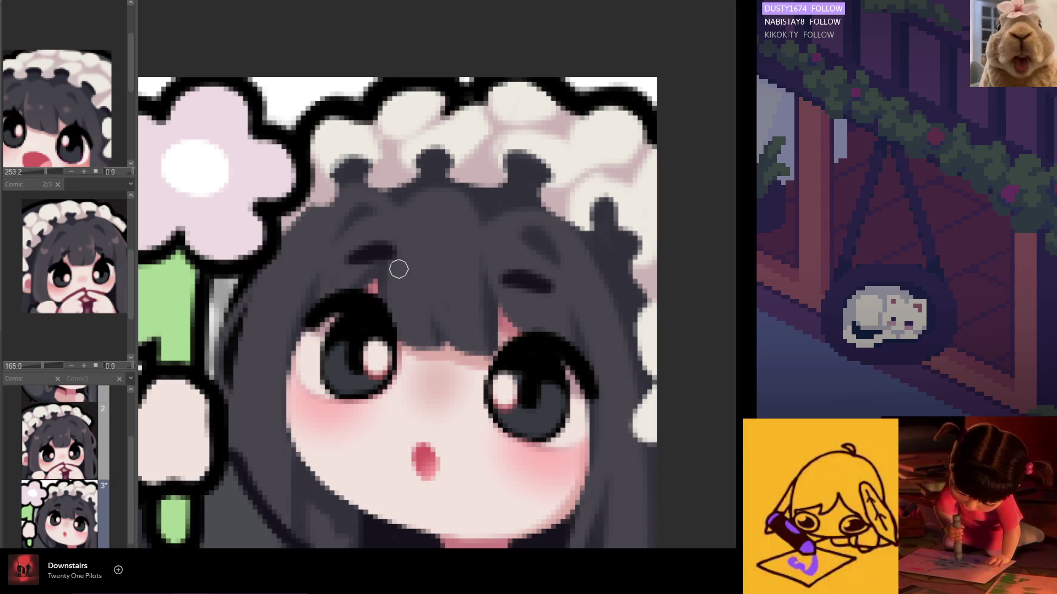
scroll(408, 250, "down", 3)
scroll(445, 330, "down", 2)
scroll(476, 408, "down", 1)
key("h")
scroll(484, 414, "up", 1)
scroll(513, 381, "up", 2)
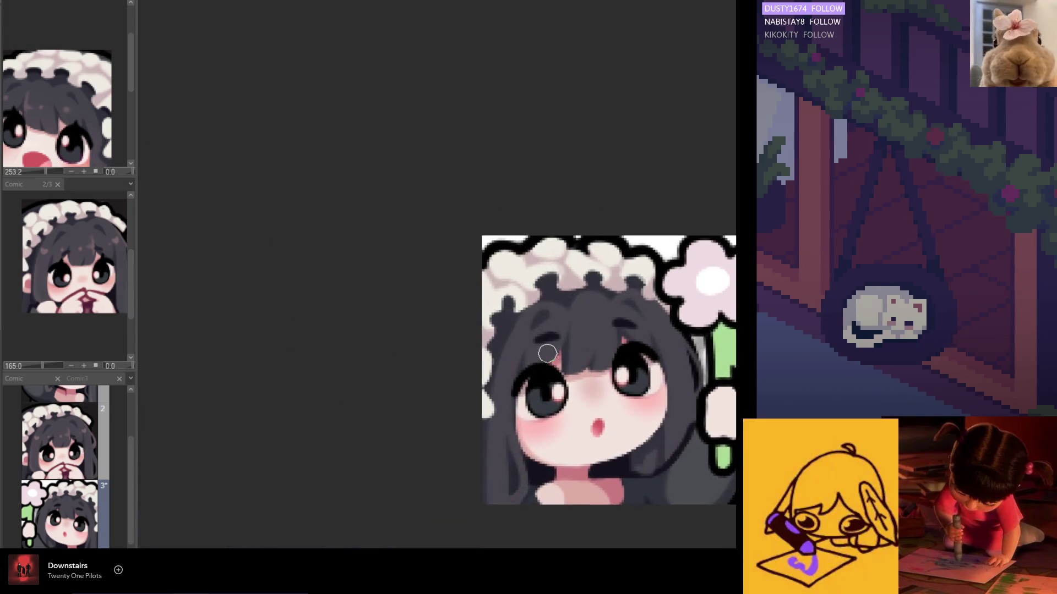
scroll(543, 330, "up", 1)
scroll(555, 335, "up", 2)
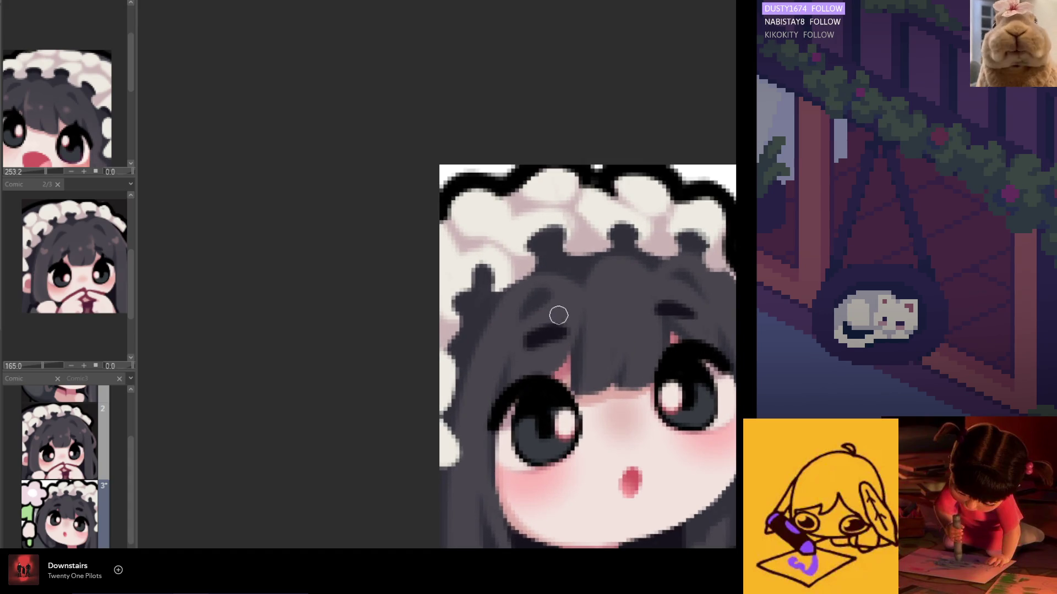
scroll(512, 354, "down", 3)
scroll(495, 363, "down", 2)
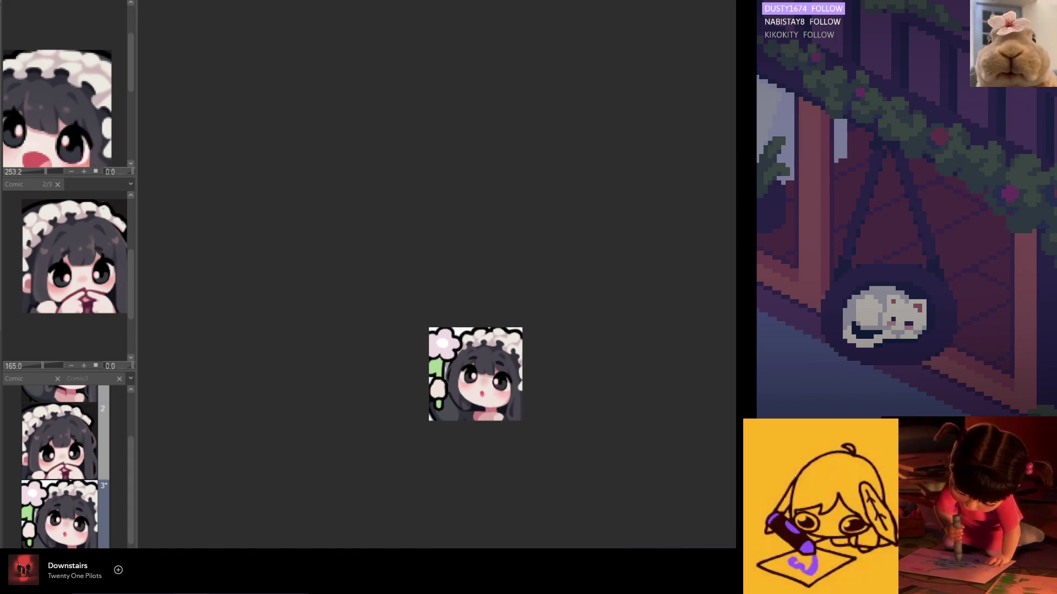
scroll(67, 466, "up", 2)
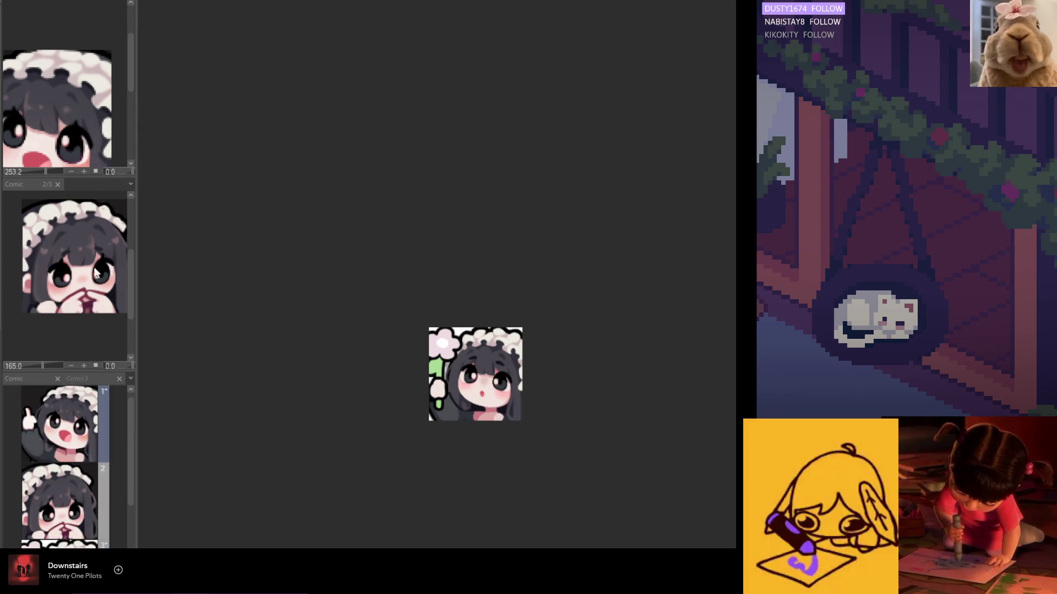
scroll(68, 246, "up", 3)
- Marquee-select the thumbs-up emote's eye area in the sub view and start a transform
double_click(58, 541)
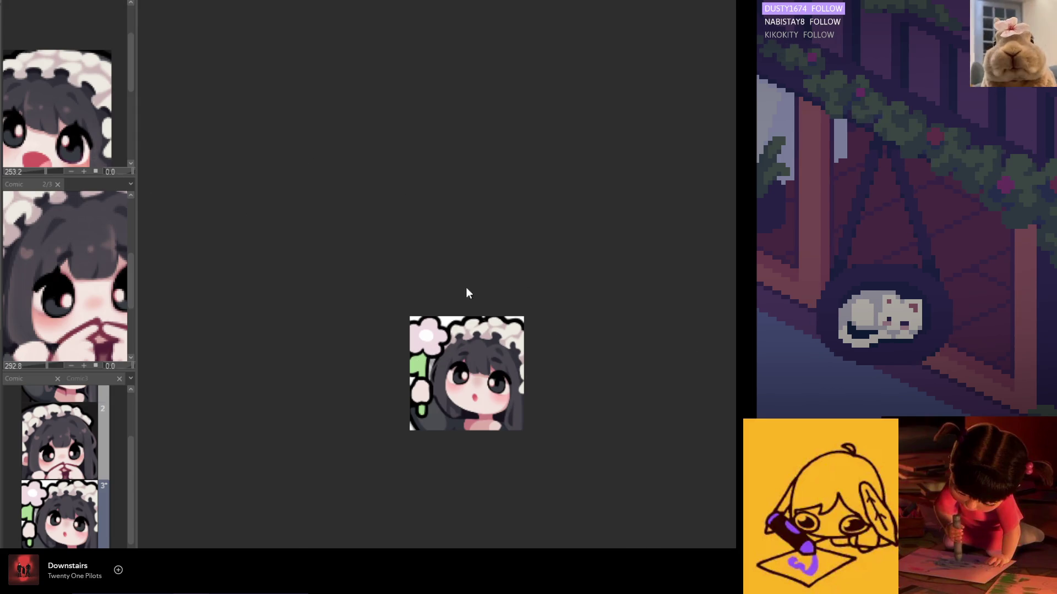
scroll(59, 467, "up", 2)
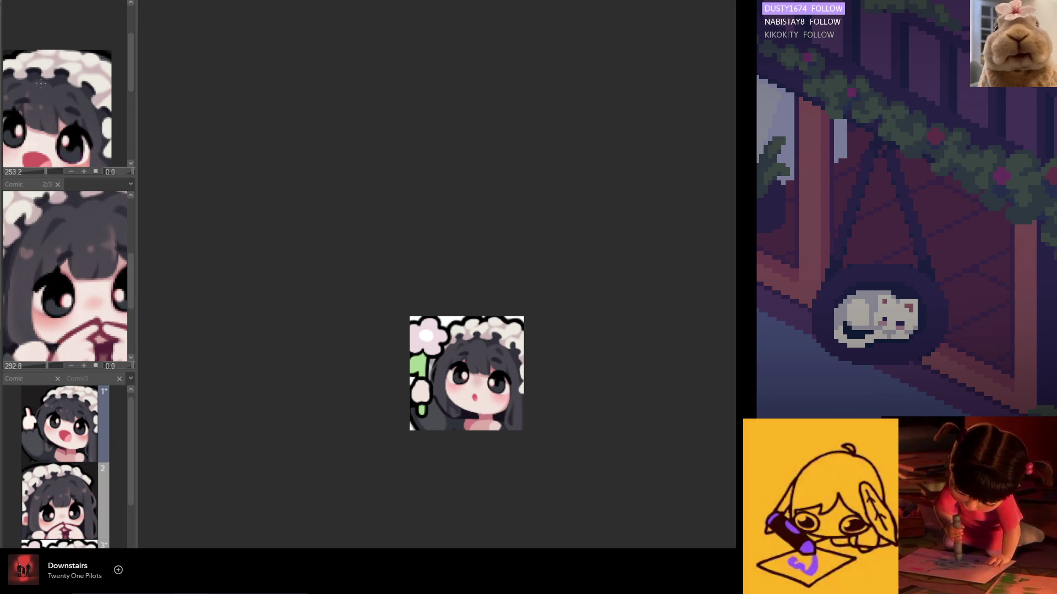
left_click_drag(40, 83, 4, 114)
scroll(87, 76, "up", 3)
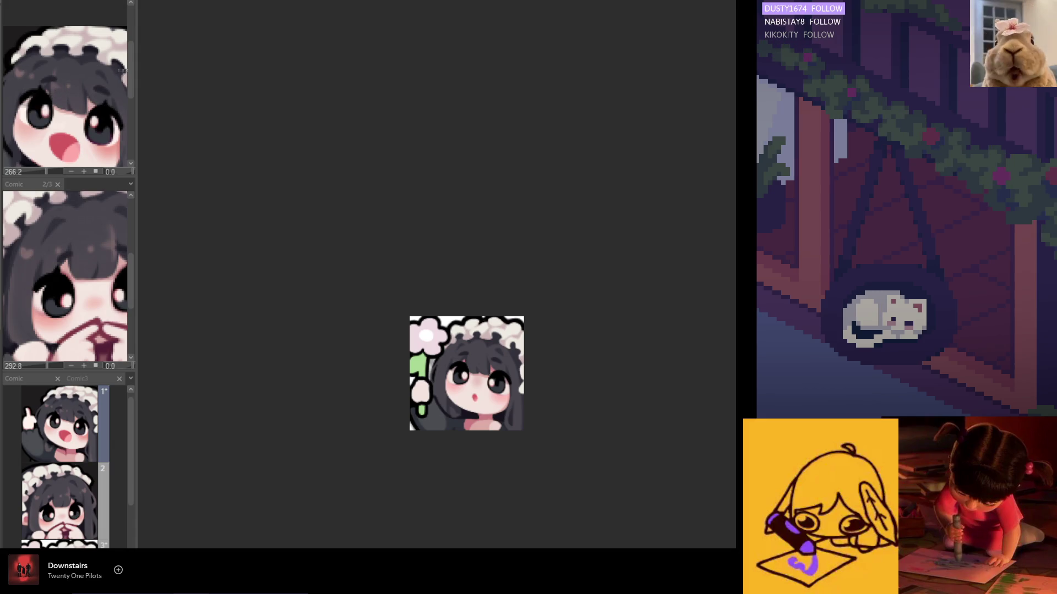
scroll(71, 120, "down", 3)
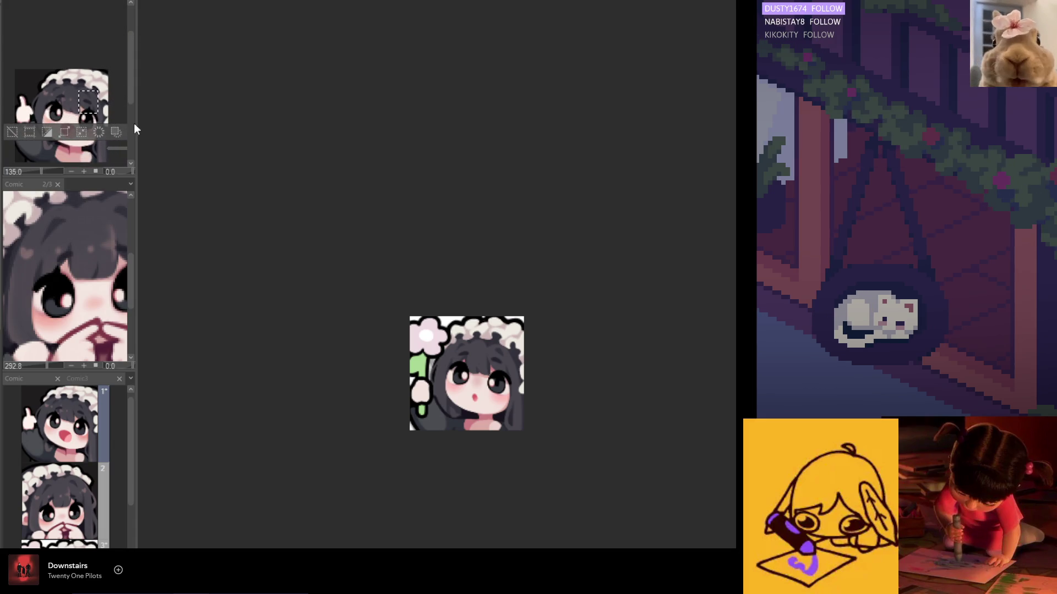
left_click_drag(137, 124, 231, 156)
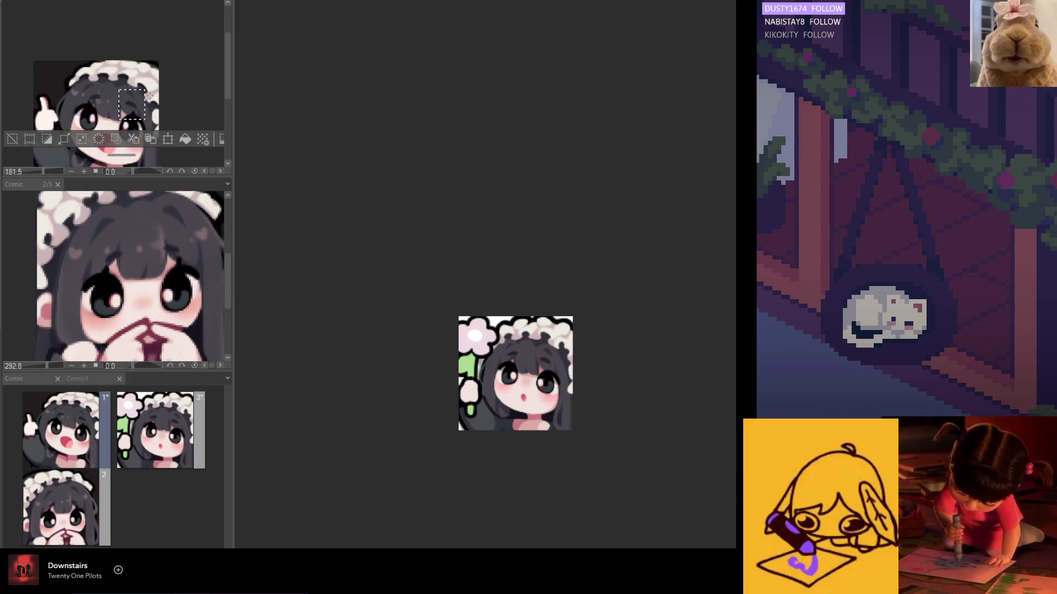
scroll(147, 99, "up", 2)
key("ctrl+t")
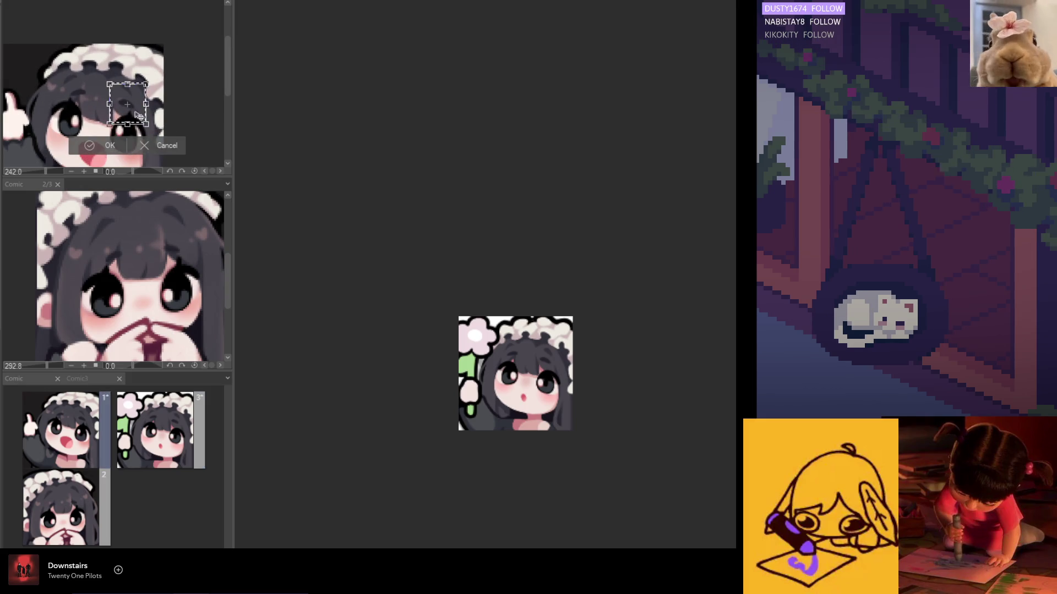
- Nudge selected patches above the eyes left, then right-up, committing each transform
left_click_drag(136, 118, 125, 124)
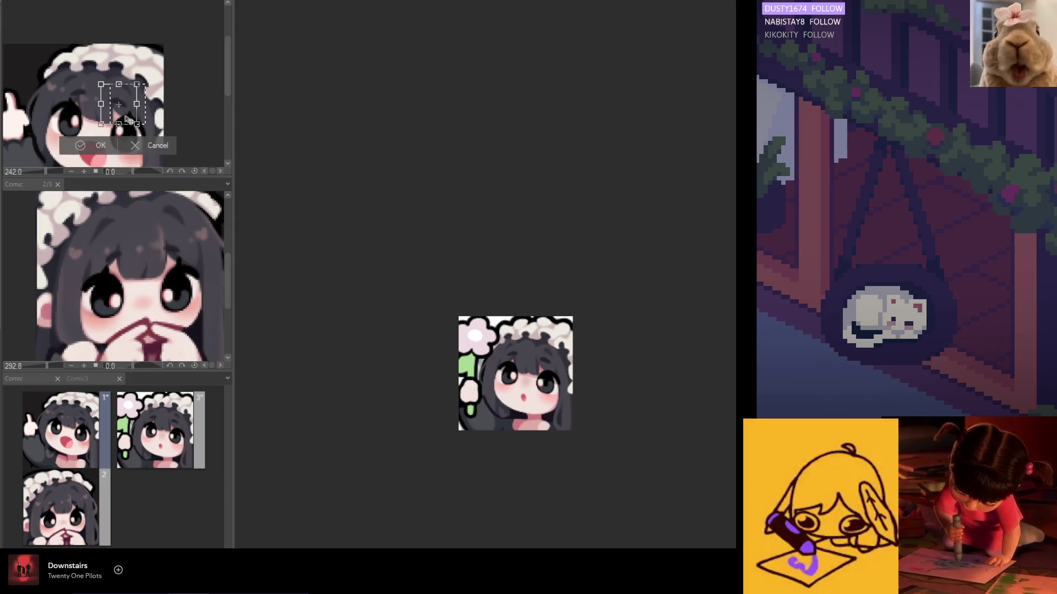
key("Return")
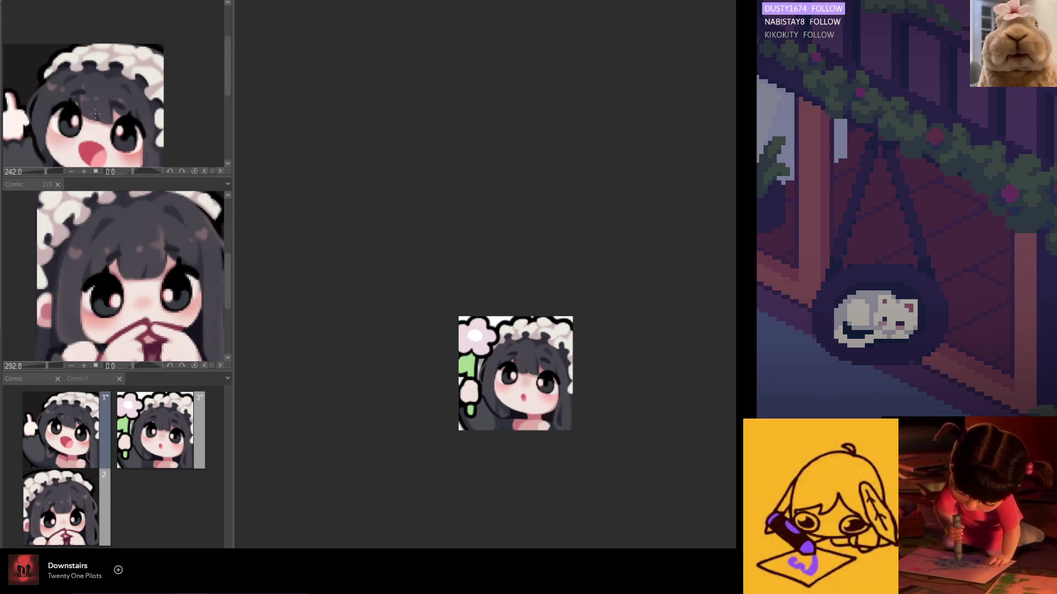
scroll(123, 132, "down", 2)
scroll(124, 116, "up", 2)
key("ctrl+t")
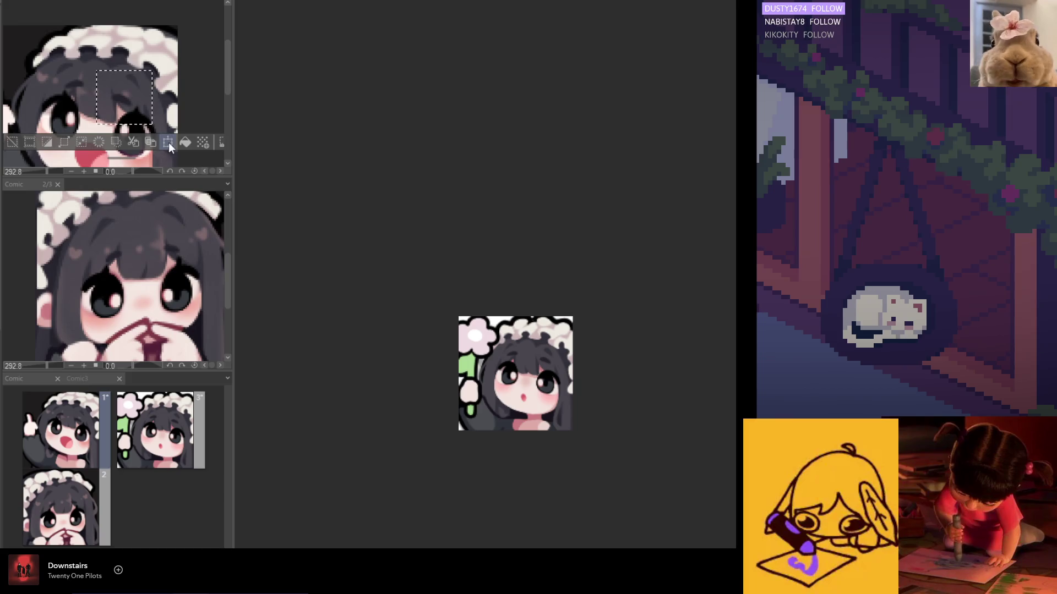
left_click_drag(140, 111, 157, 108)
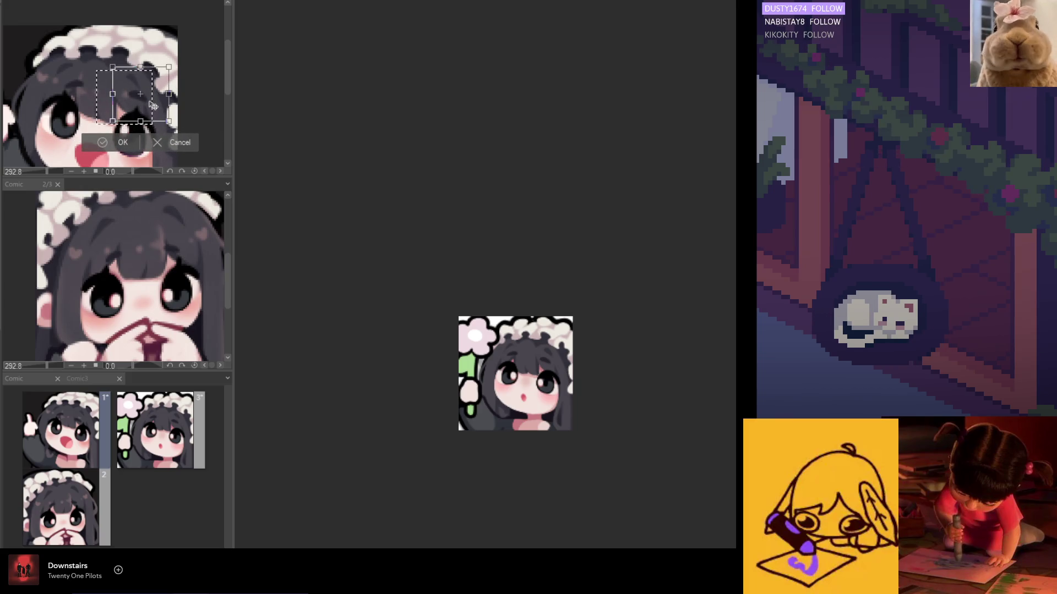
left_click(125, 144)
key("ctrl+t")
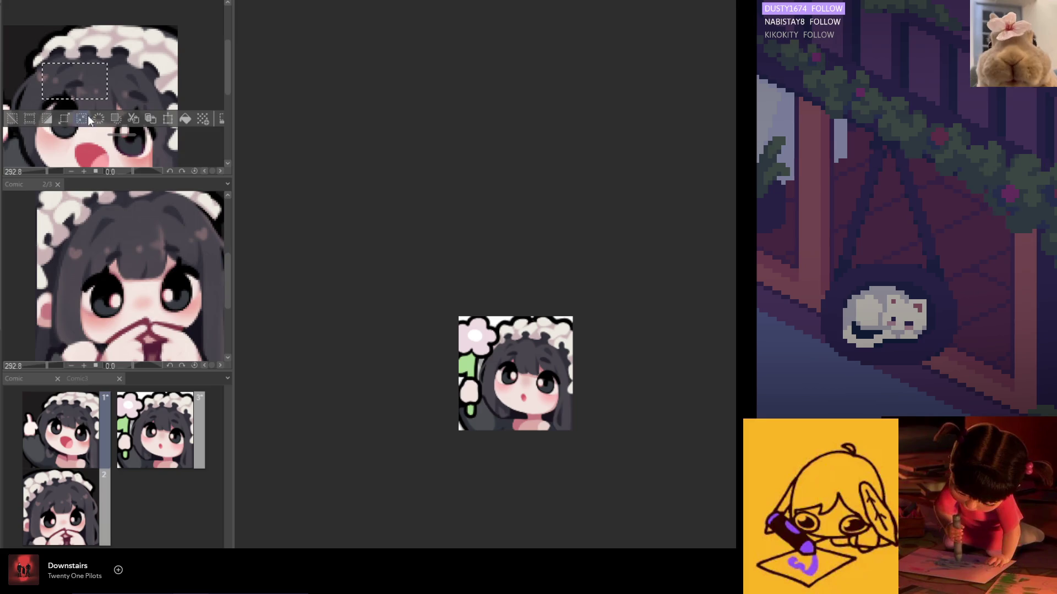
left_click_drag(133, 116, 85, 90)
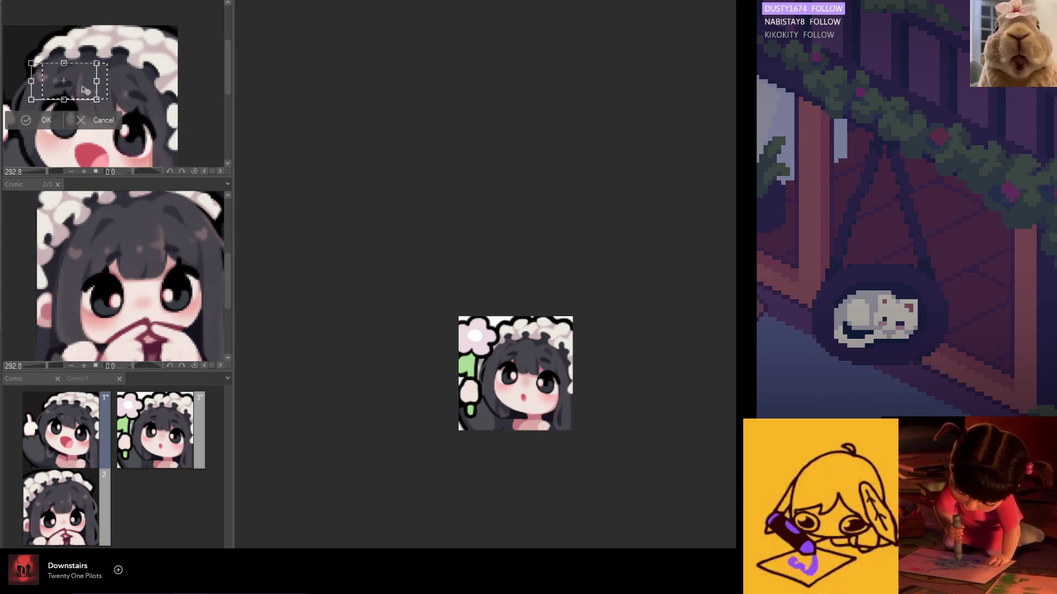
left_click(46, 120)
scroll(91, 100, "down", 4)
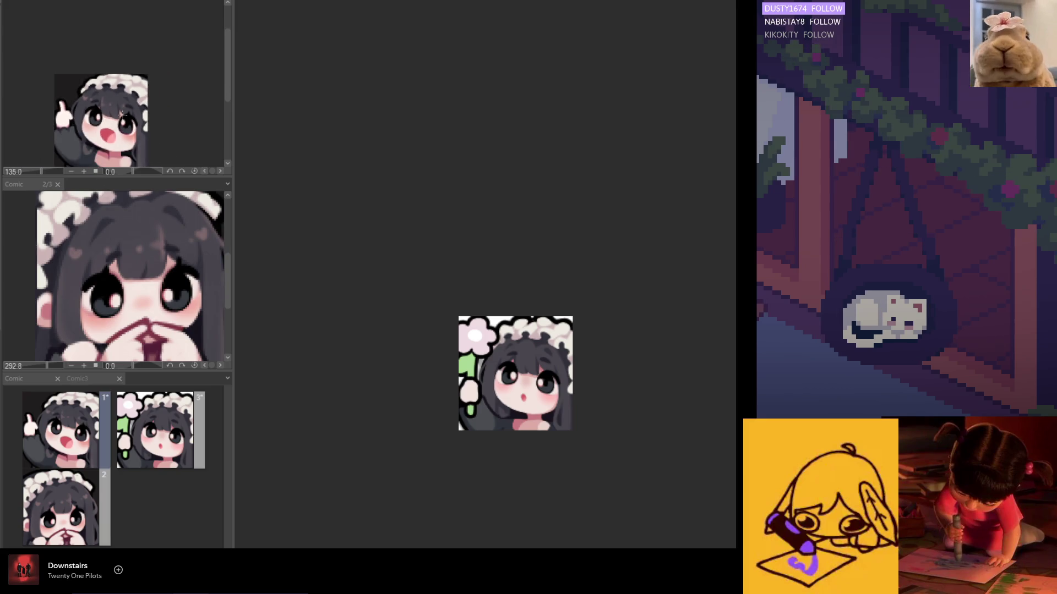
scroll(92, 99, "up", 1)
scroll(148, 114, "up", 3)
- Run two more transforms on the eyebrow regions and commit them unchanged
key("ctrl+t")
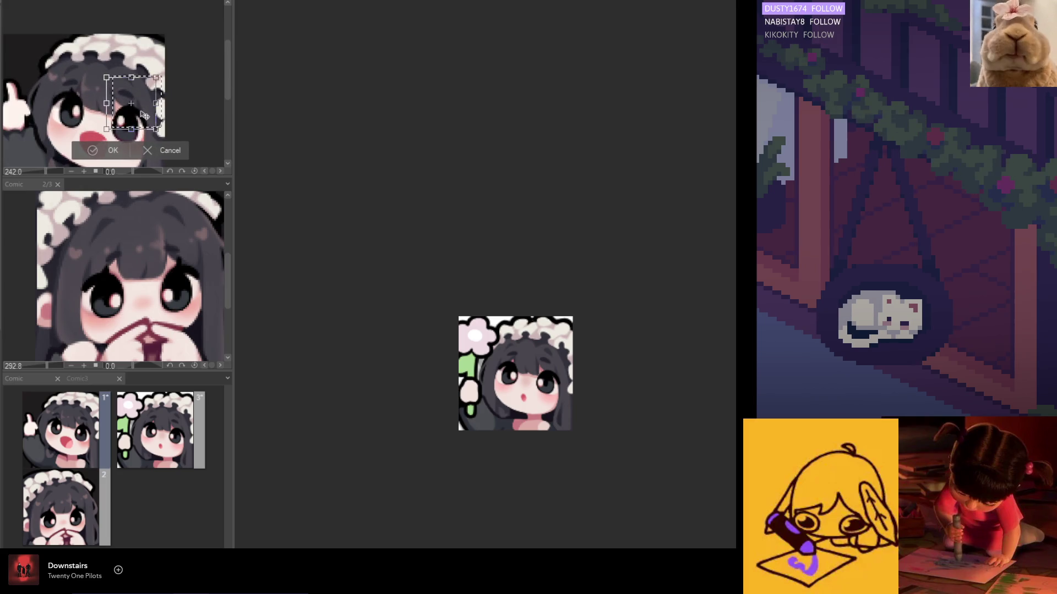
key("Return")
scroll(63, 103, "down", 3)
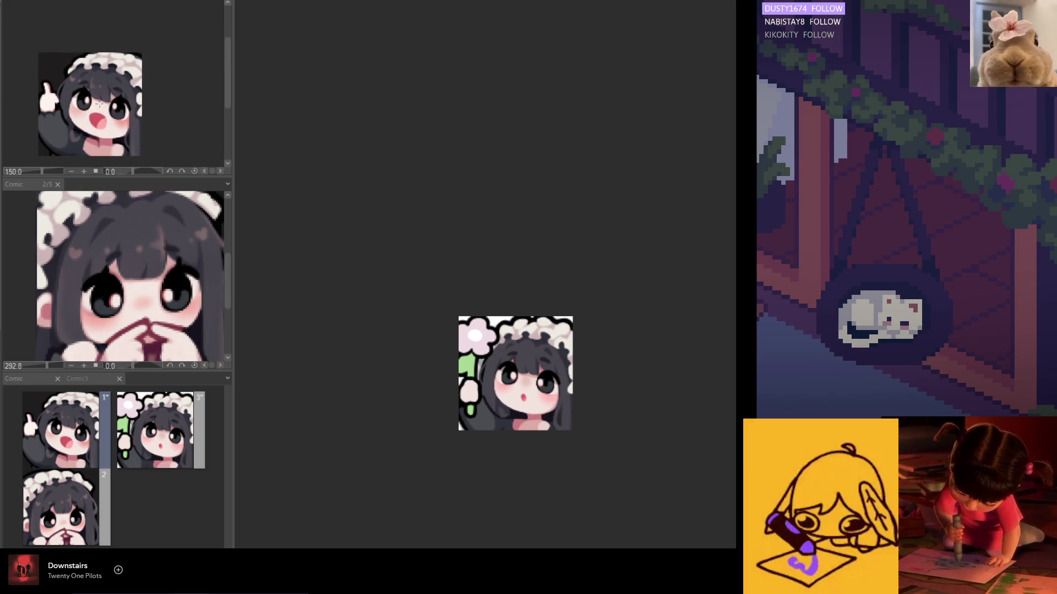
scroll(64, 103, "up", 1)
scroll(159, 121, "up", 3)
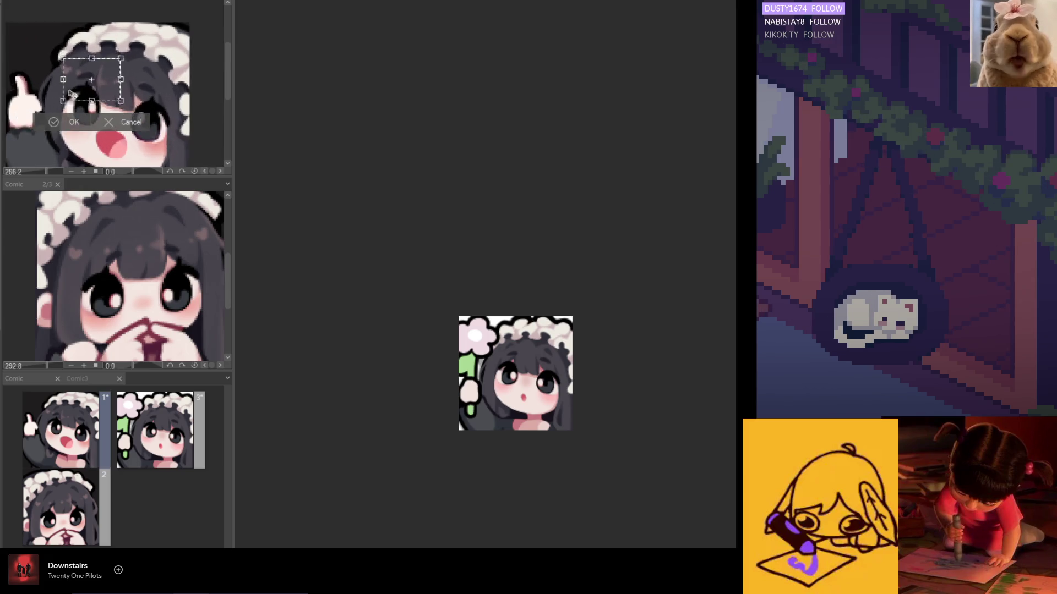
key("ctrl+t")
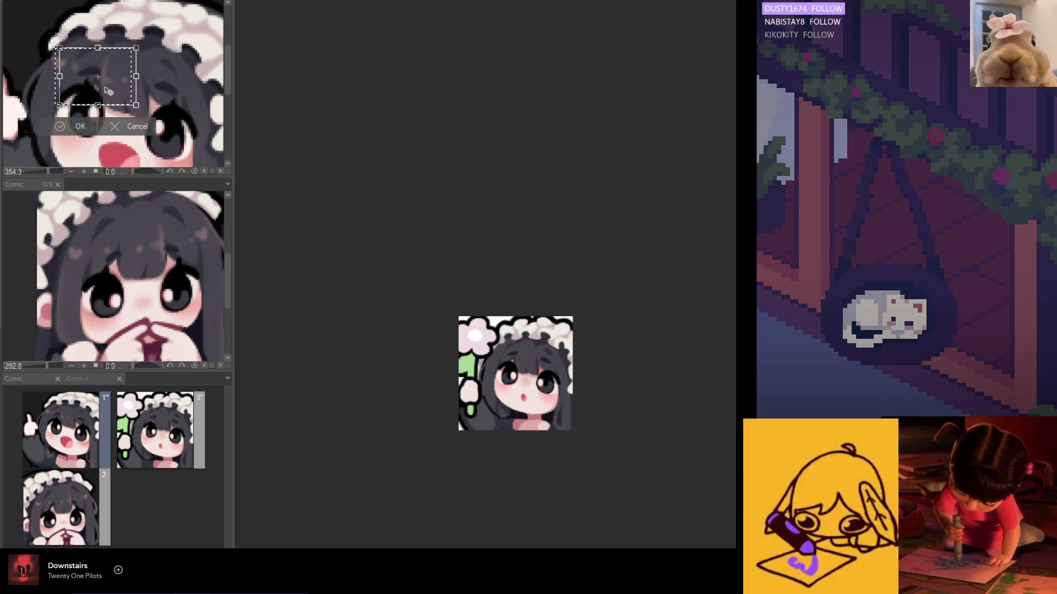
key("Return")
scroll(108, 89, "down", 4)
scroll(142, 32, "down", 2)
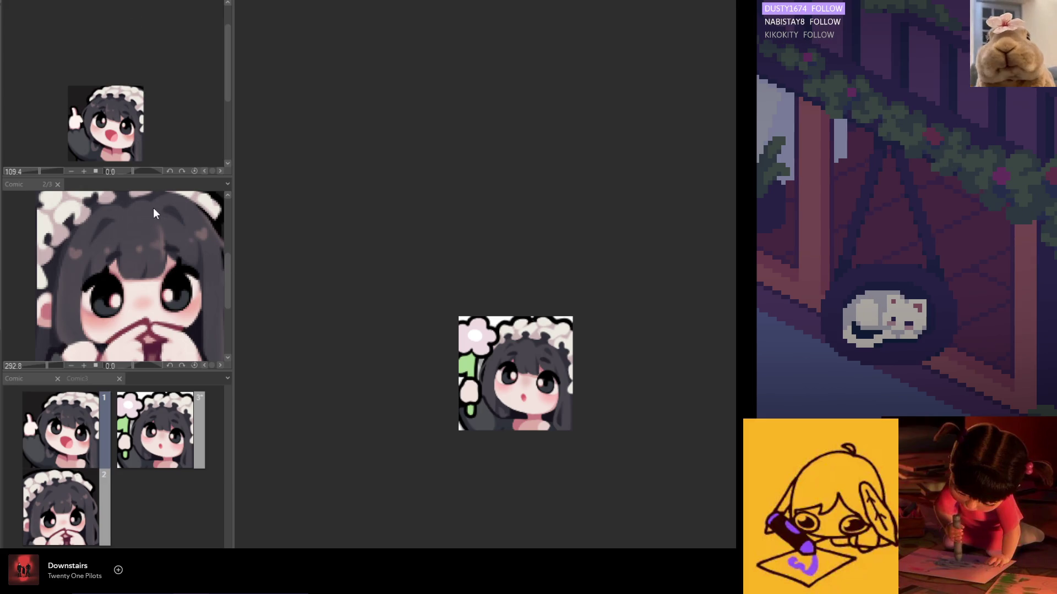
scroll(520, 416, "up", 2)
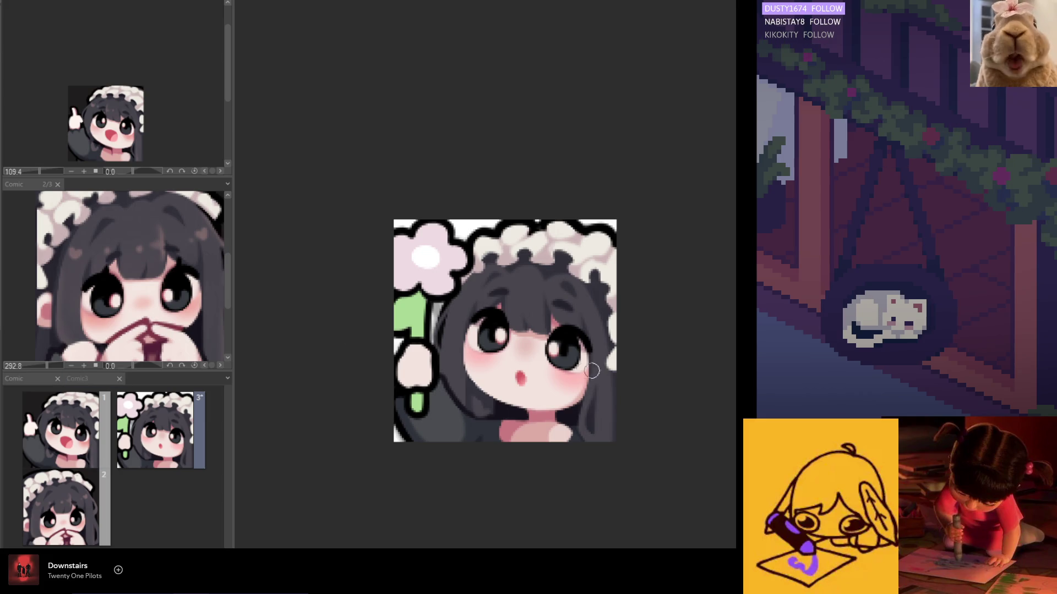
scroll(564, 376, "down", 2)
scroll(564, 376, "down", 1)
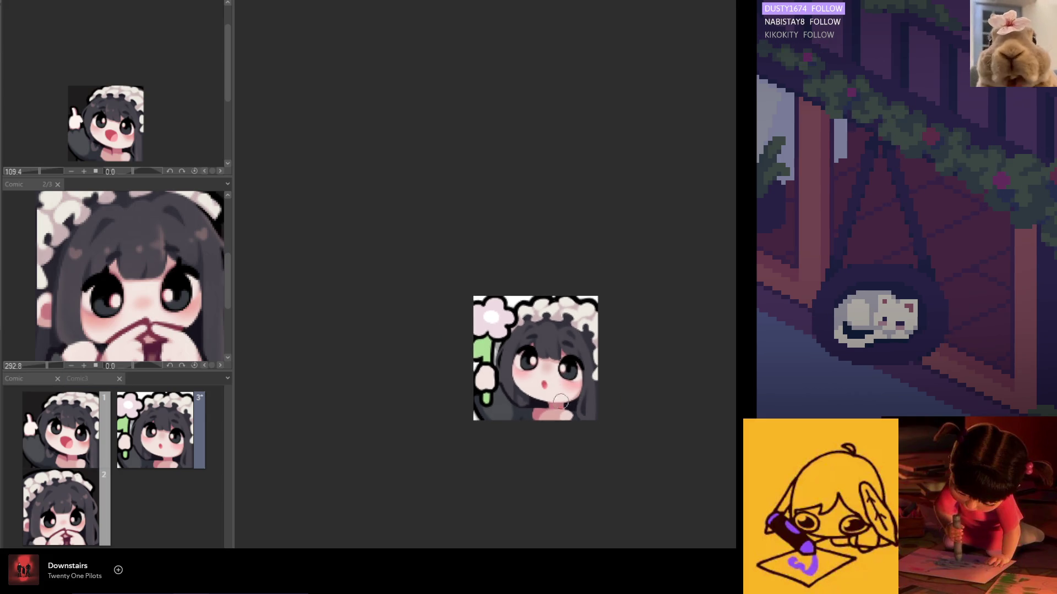
scroll(561, 400, "up", 1)
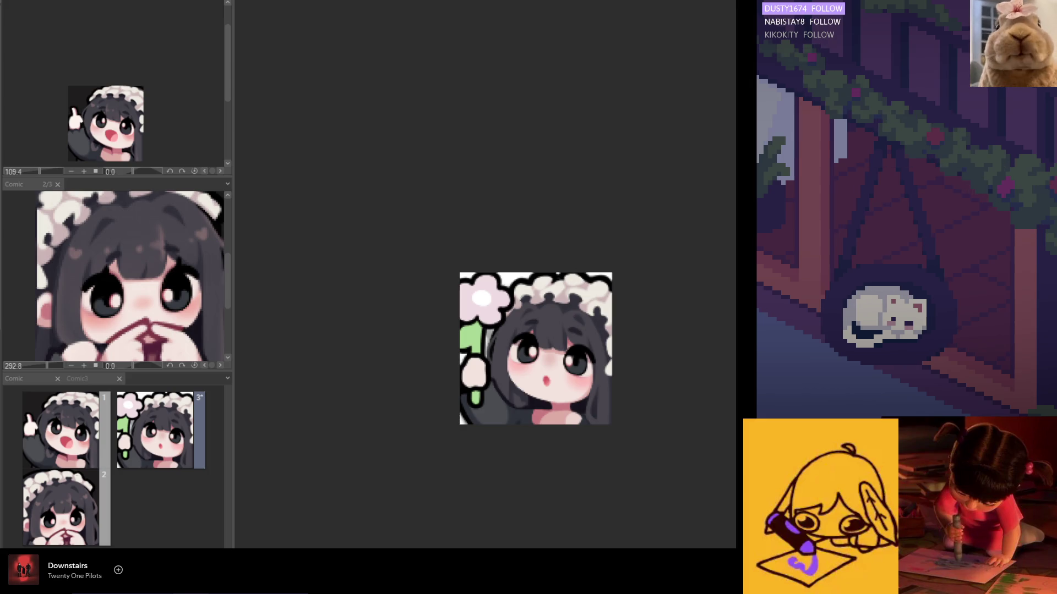
key("ctrl+z")
key("ctrl+y")
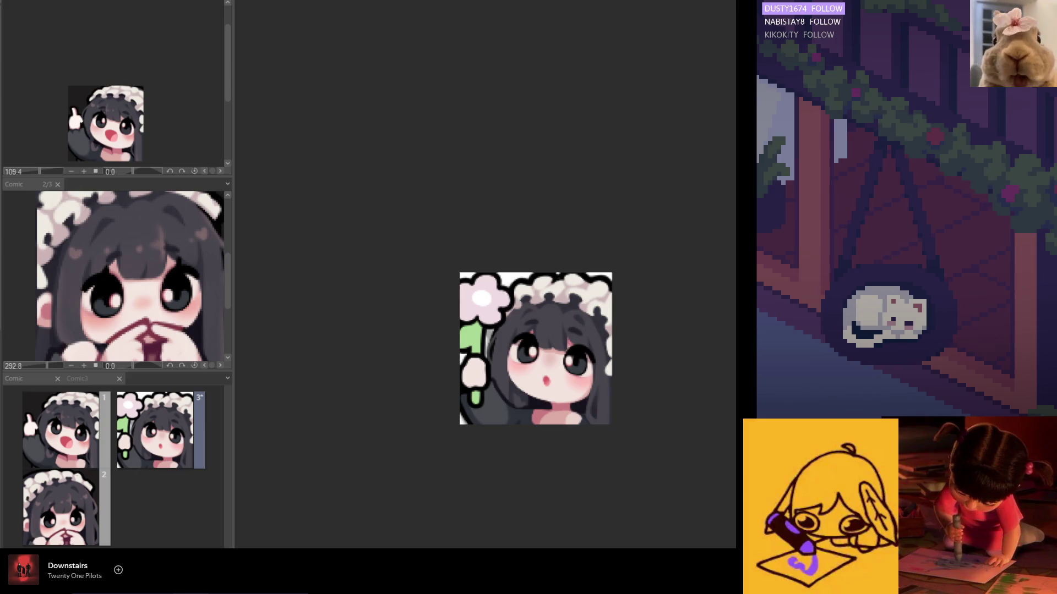
left_click(62, 430)
scroll(122, 144, "up", 3)
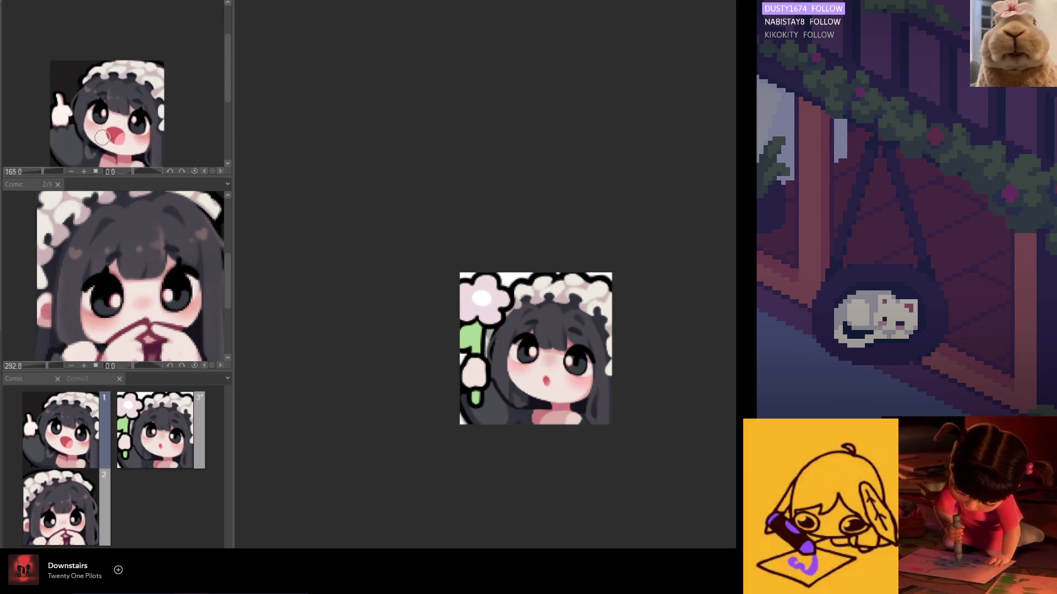
scroll(122, 144, "up", 3)
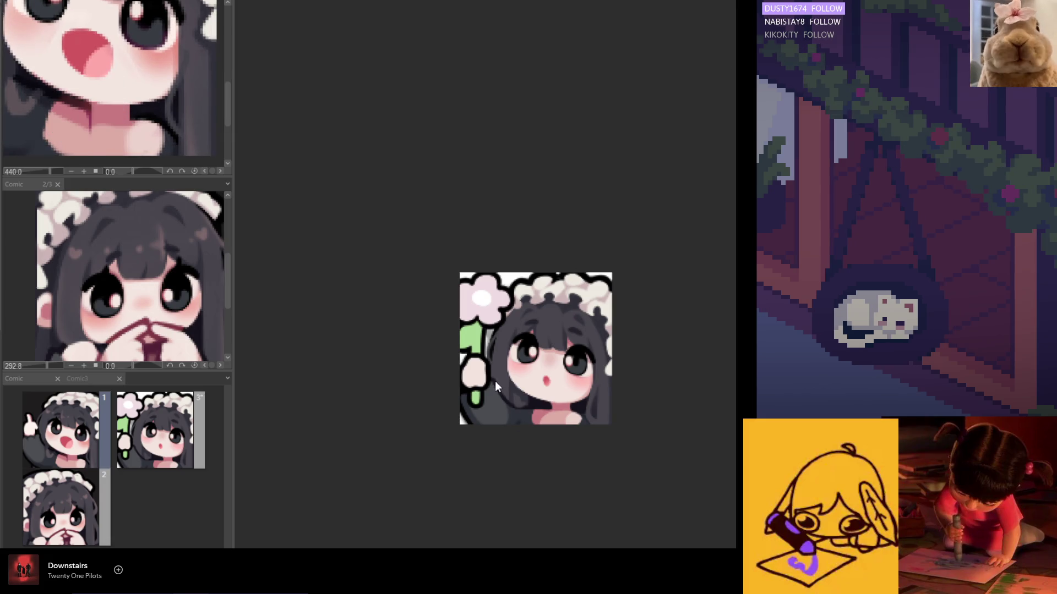
scroll(476, 394, "up", 2)
scroll(476, 395, "up", 2)
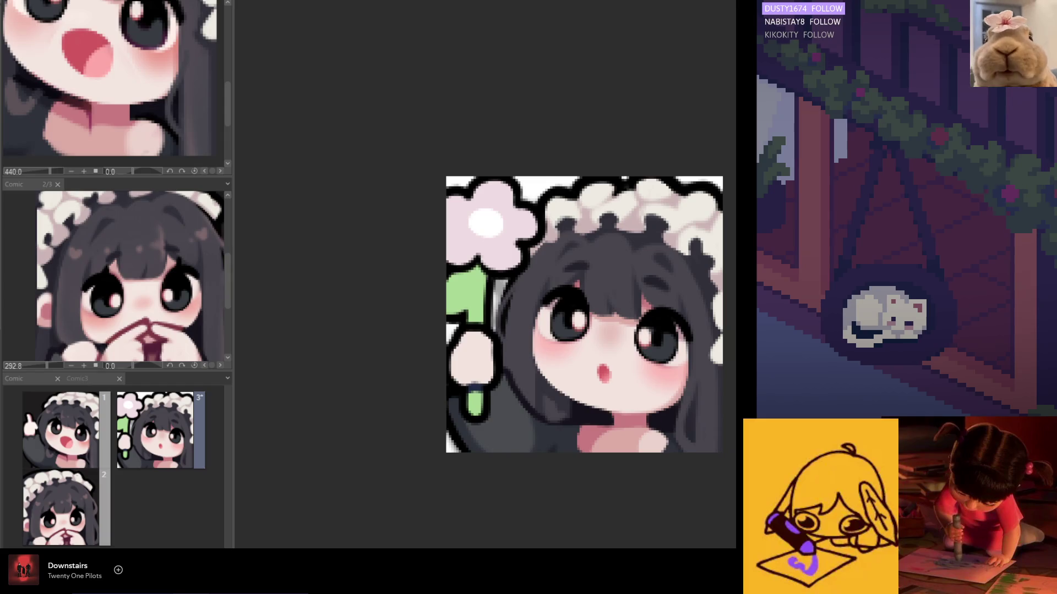
scroll(463, 397, "up", 1)
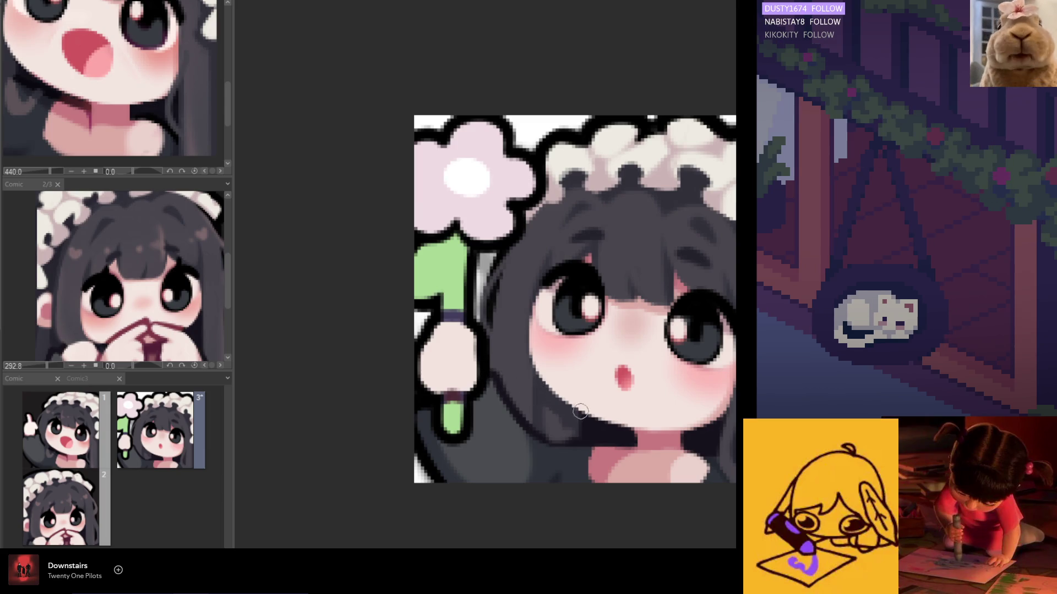
left_click(106, 277)
scroll(107, 276, "down", 2)
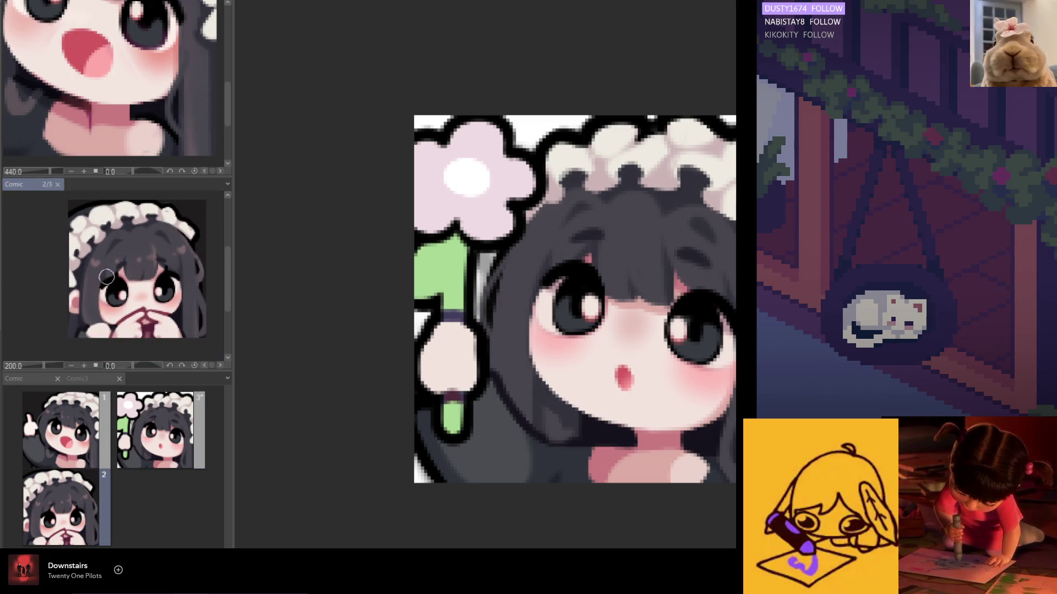
scroll(124, 291, "up", 1)
scroll(138, 304, "up", 1)
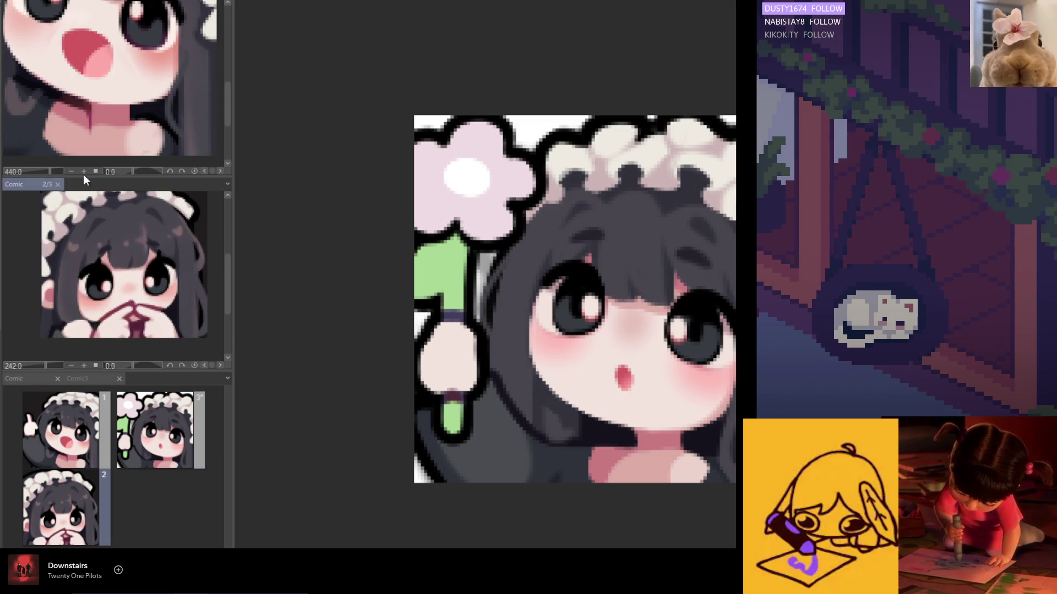
- Pull the Comic 2/3 sub-view out of the side panel and switch to the flower emote page
left_click_drag(34, 183, 407, 132)
scroll(625, 227, "up", 2)
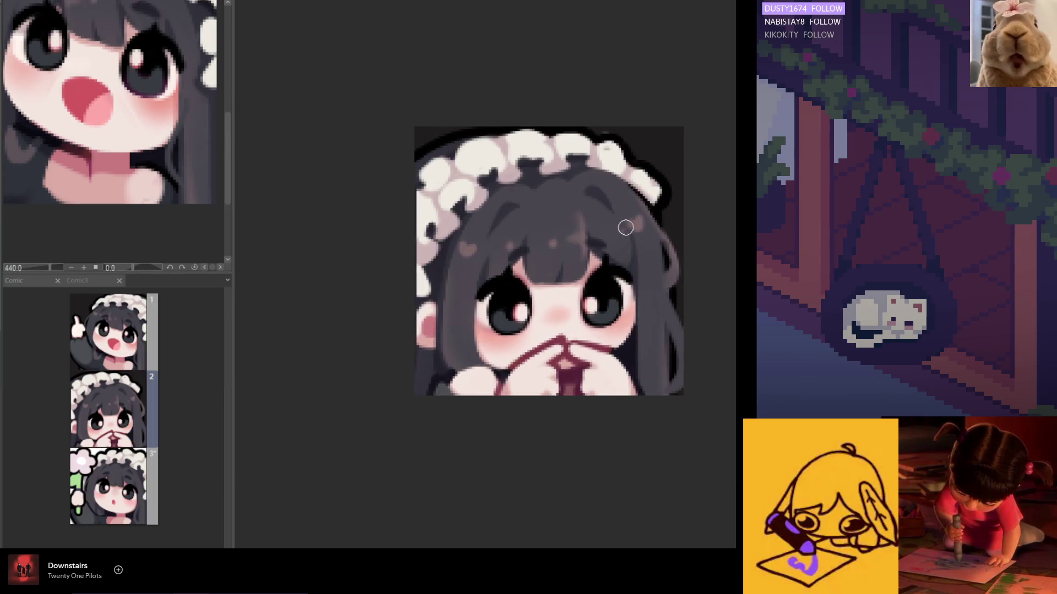
key("Page_Down")
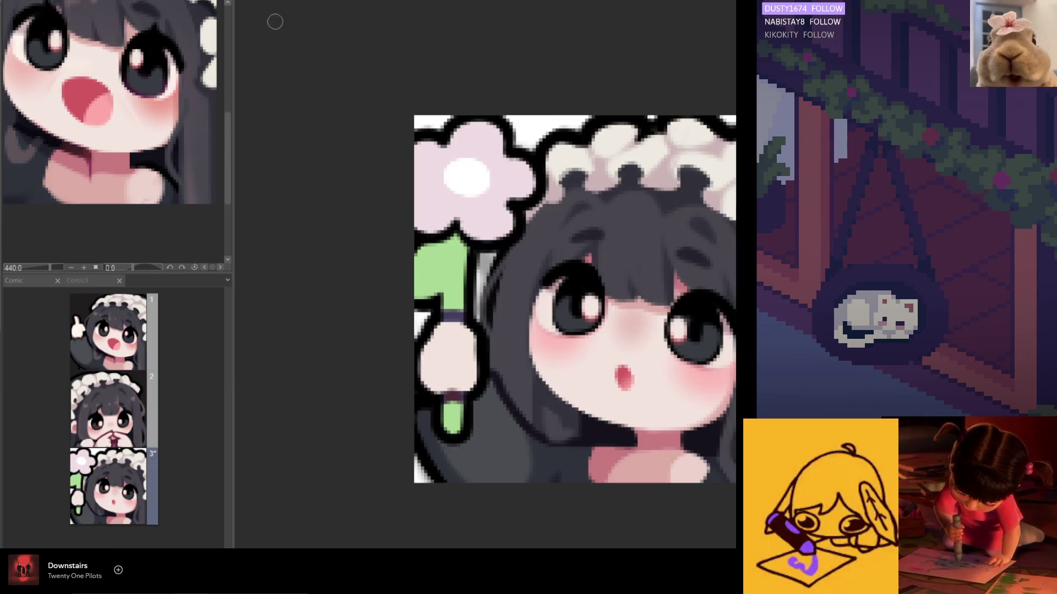
scroll(514, 403, "up", 1)
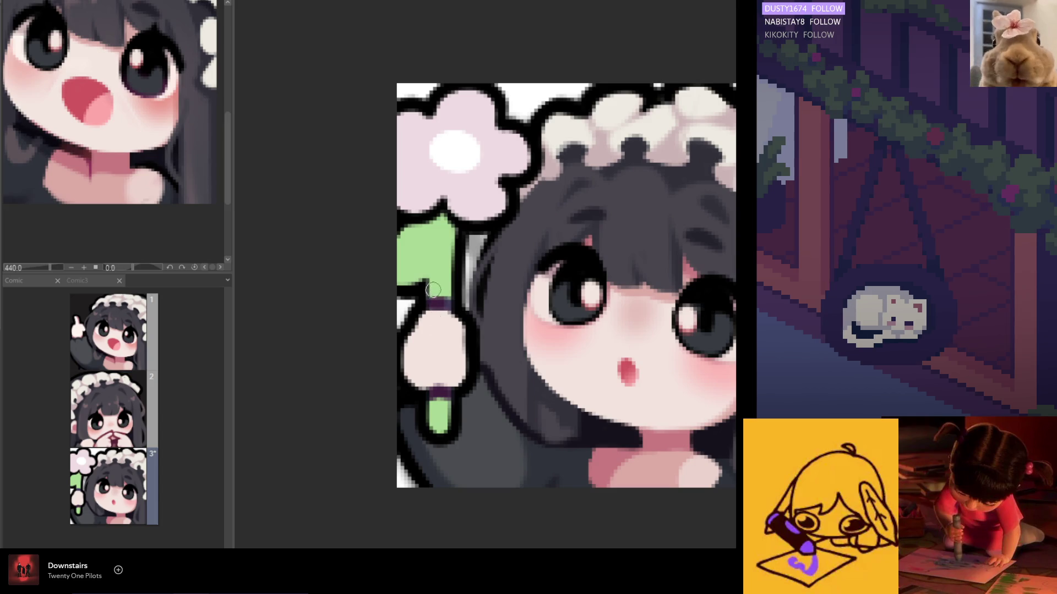
scroll(443, 288, "down", 2)
scroll(452, 298, "down", 3)
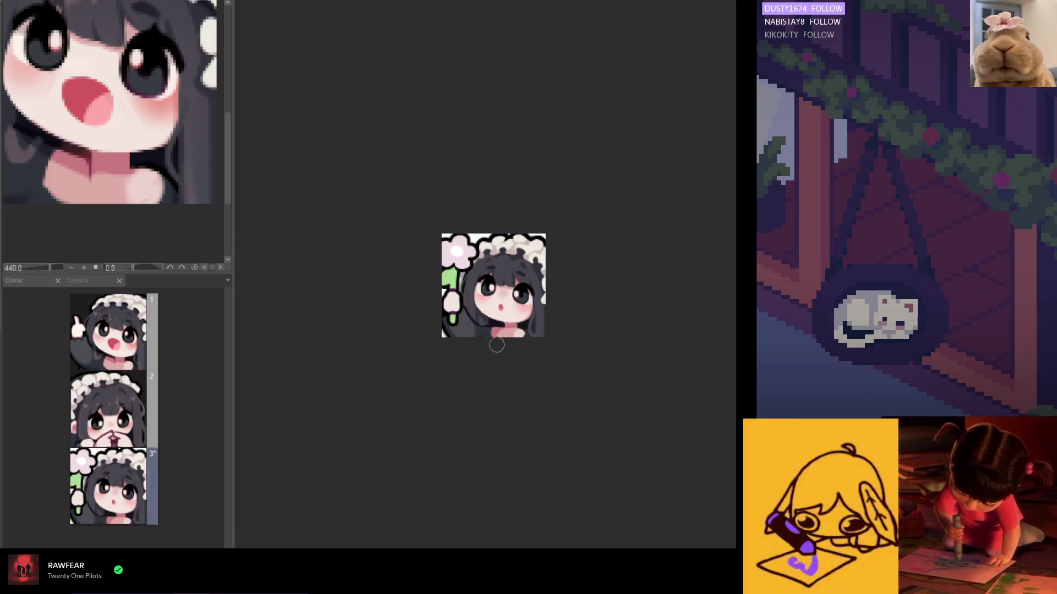
scroll(487, 298, "up", 5)
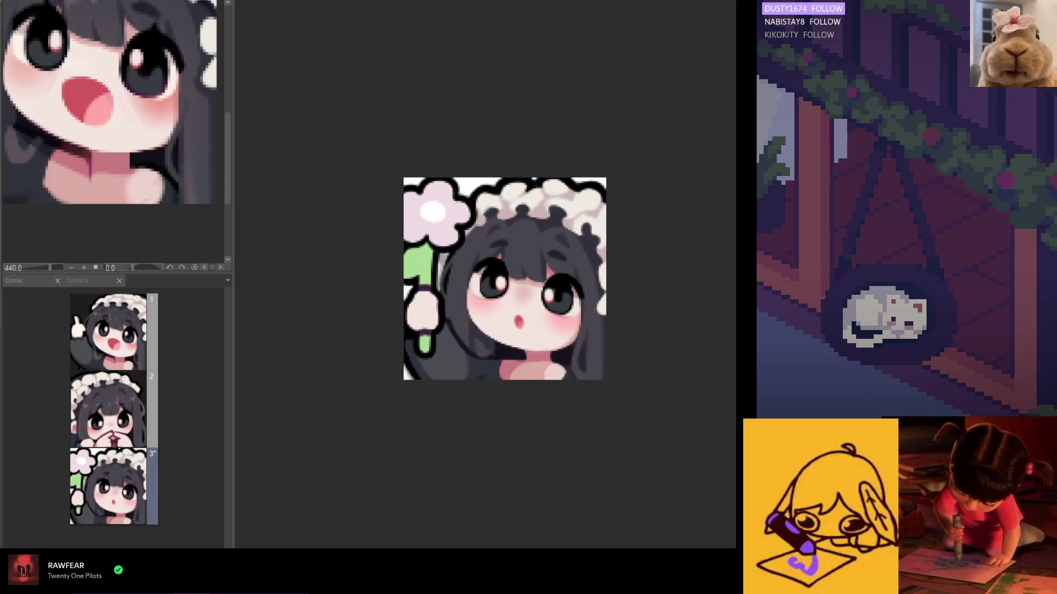
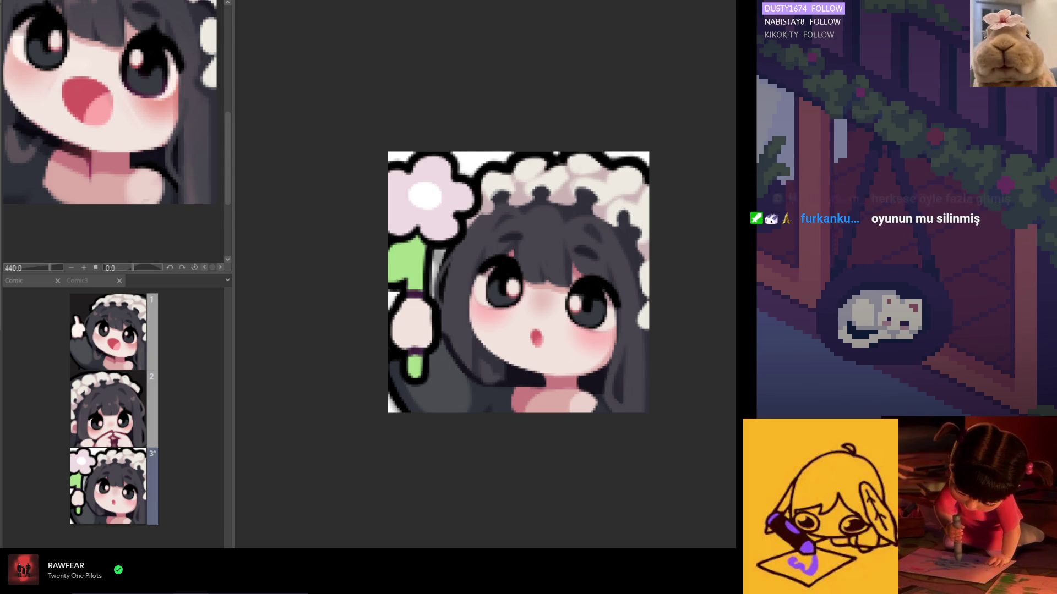
scroll(490, 345, "up", 2)
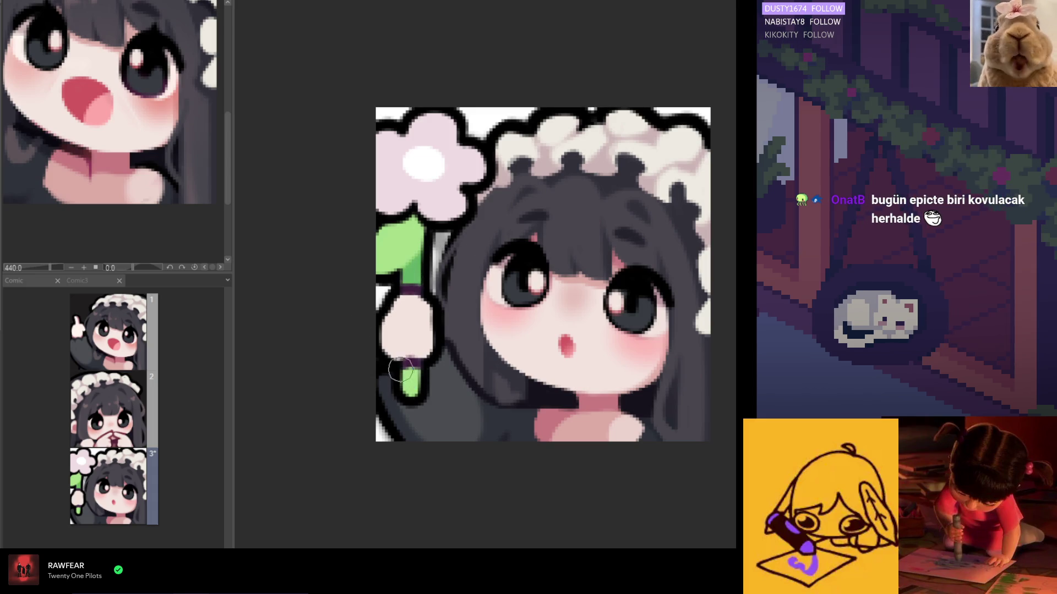
scroll(409, 330, "down", 2)
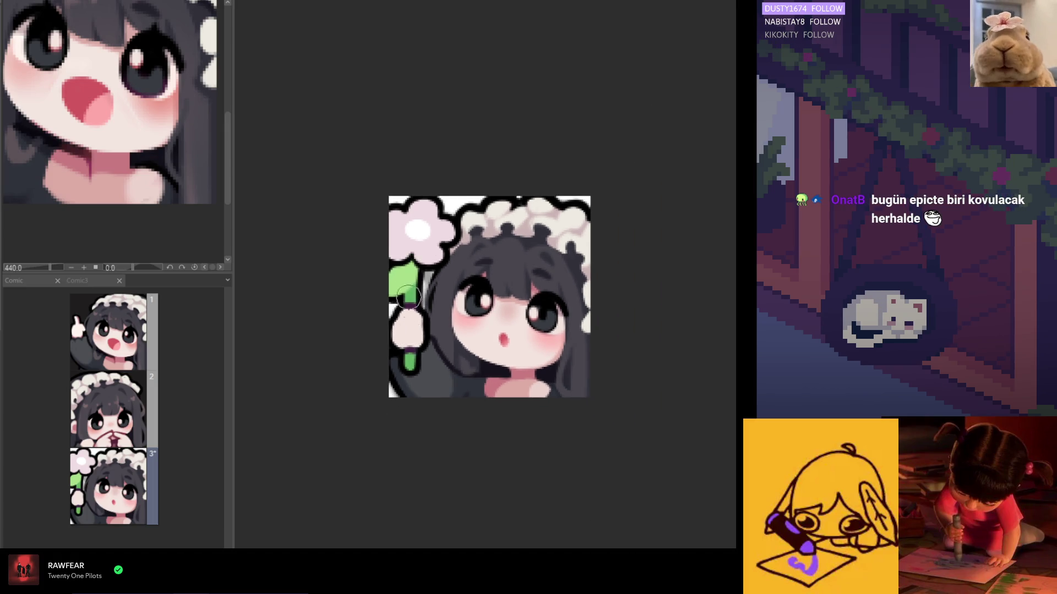
scroll(409, 298, "up", 2)
scroll(413, 403, "up", 1)
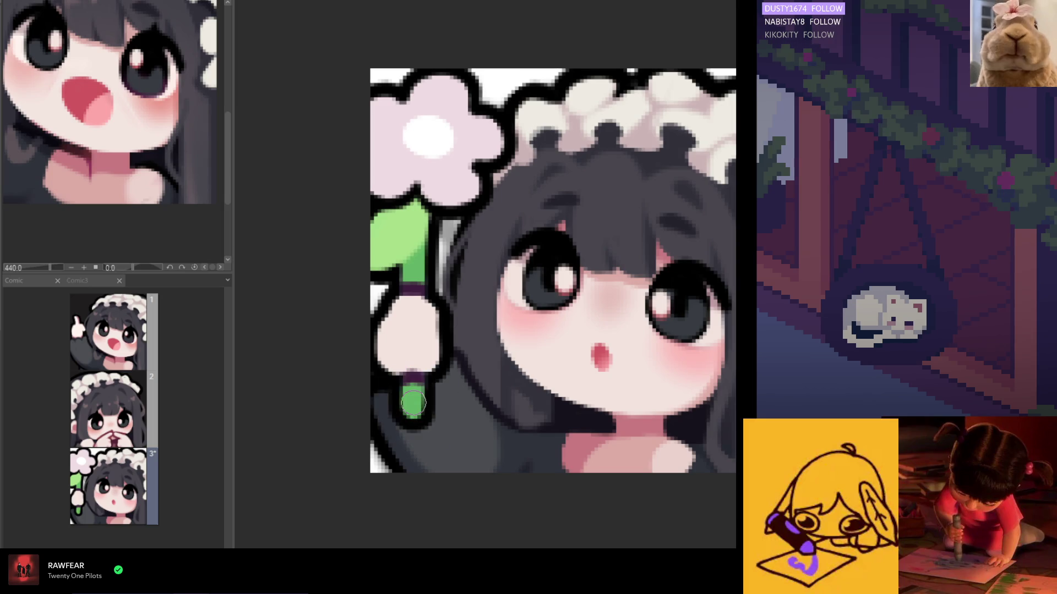
scroll(401, 401, "up", 2)
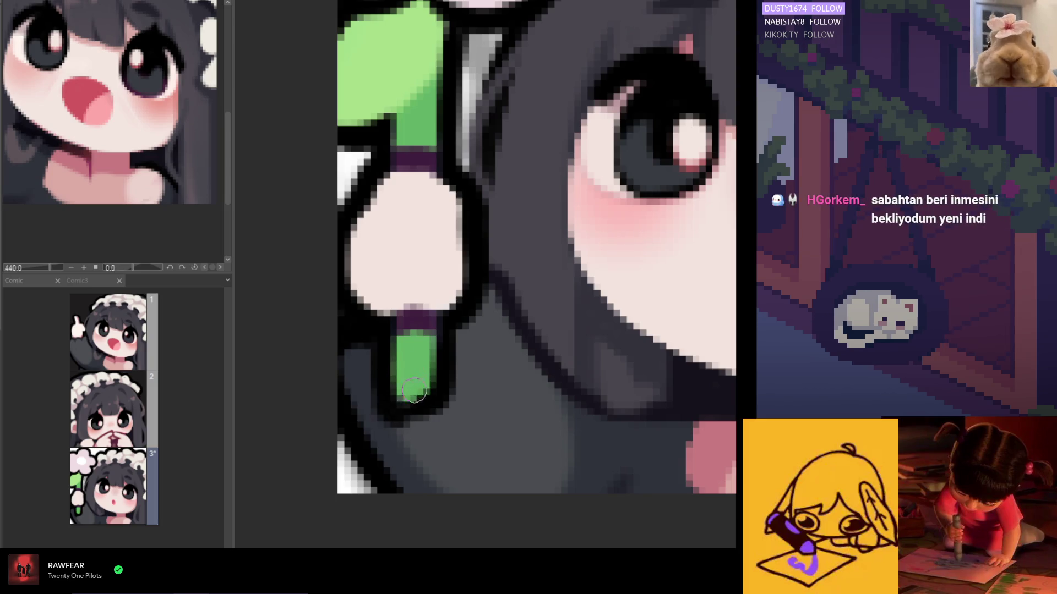
- Fill the lower stem's left edge with green and outline its bottom in black
left_click_drag(393, 388, 399, 375)
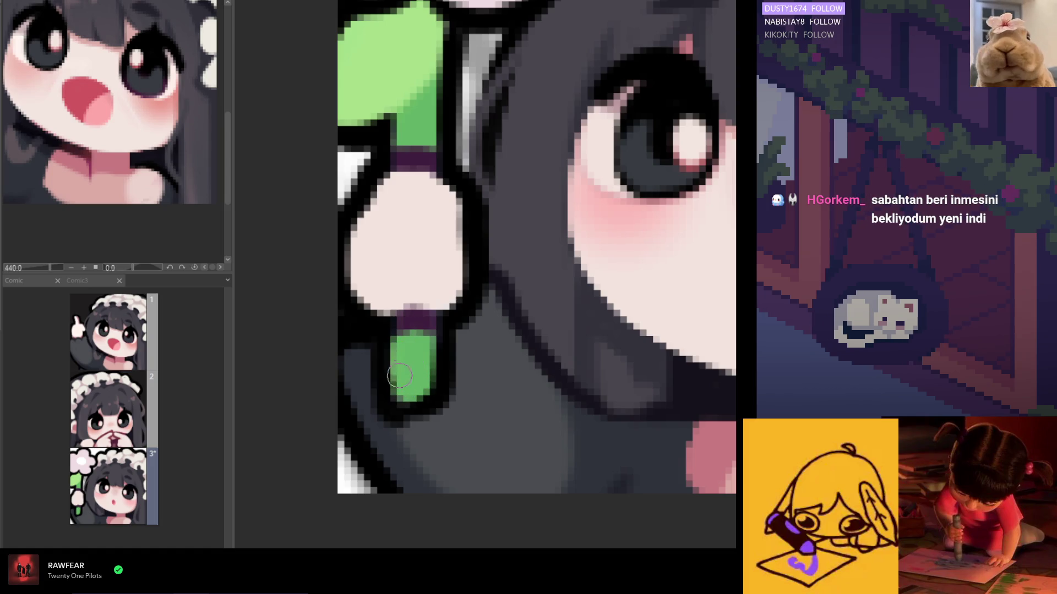
mouse_move(405, 413)
left_mouse_down()
mouse_move(436, 406)
mouse_move(405, 405)
mouse_move(435, 401)
mouse_move(406, 402)
mouse_move(412, 391)
left_mouse_up()
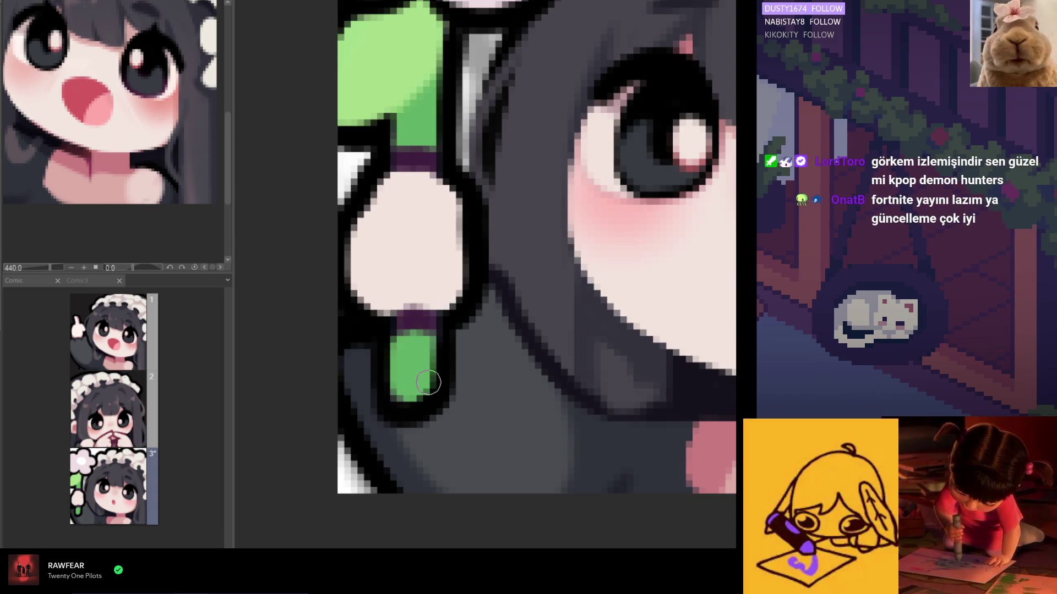
scroll(413, 349, "down", 3)
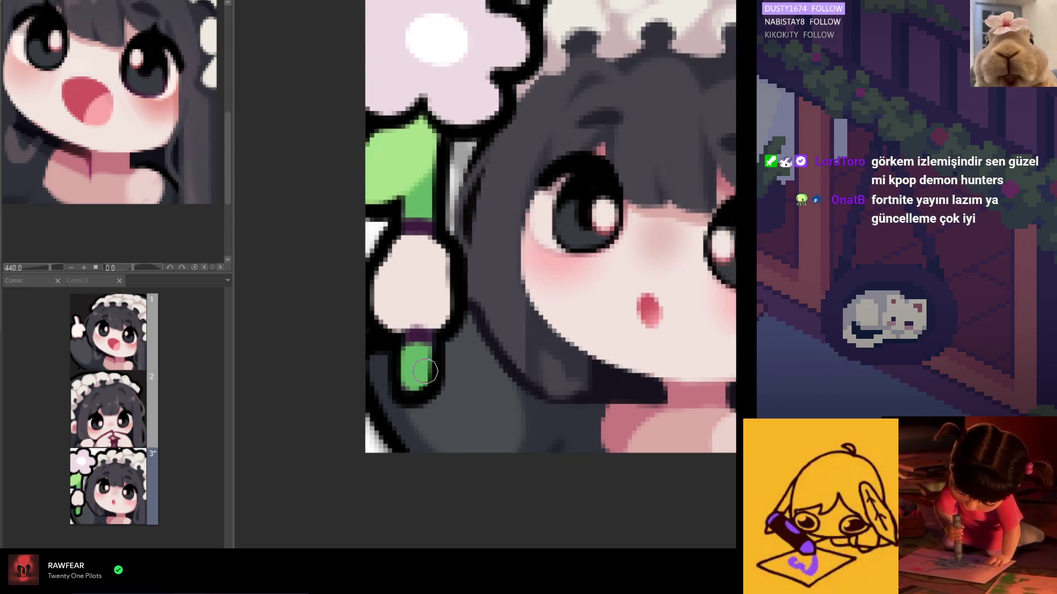
scroll(426, 380, "down", 3)
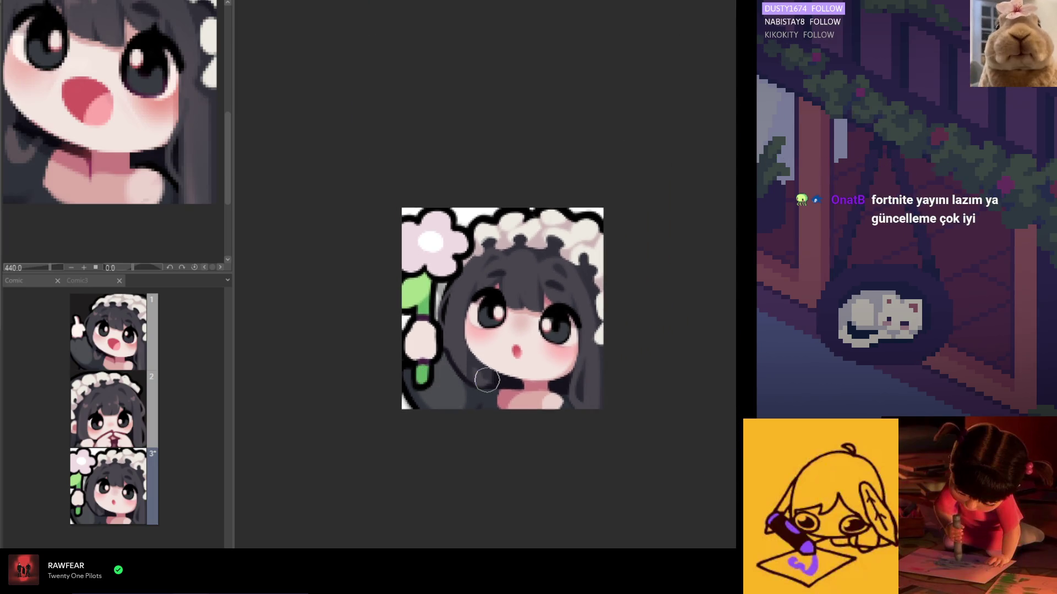
scroll(487, 379, "down", 2)
scroll(487, 376, "down", 1)
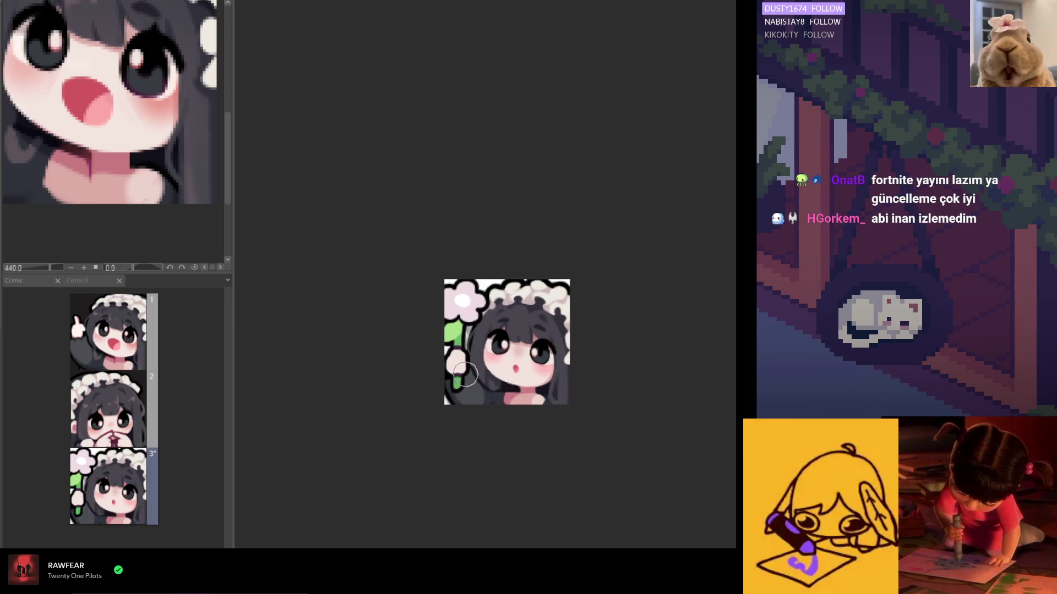
scroll(486, 363, "up", 3)
scroll(482, 347, "up", 2)
scroll(483, 347, "up", 1)
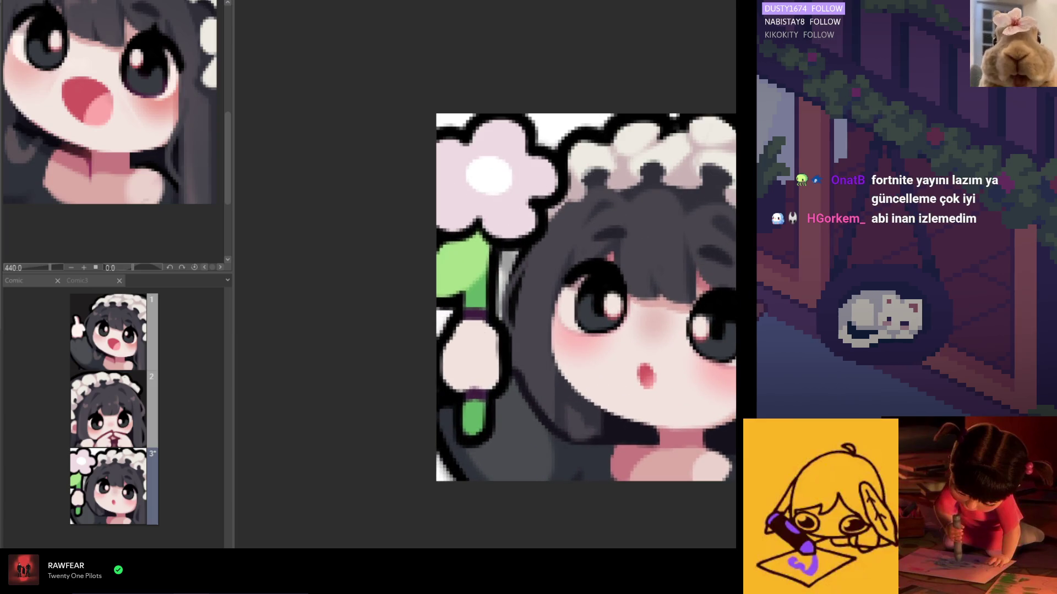
scroll(501, 315, "up", 1)
scroll(501, 315, "up", 1)
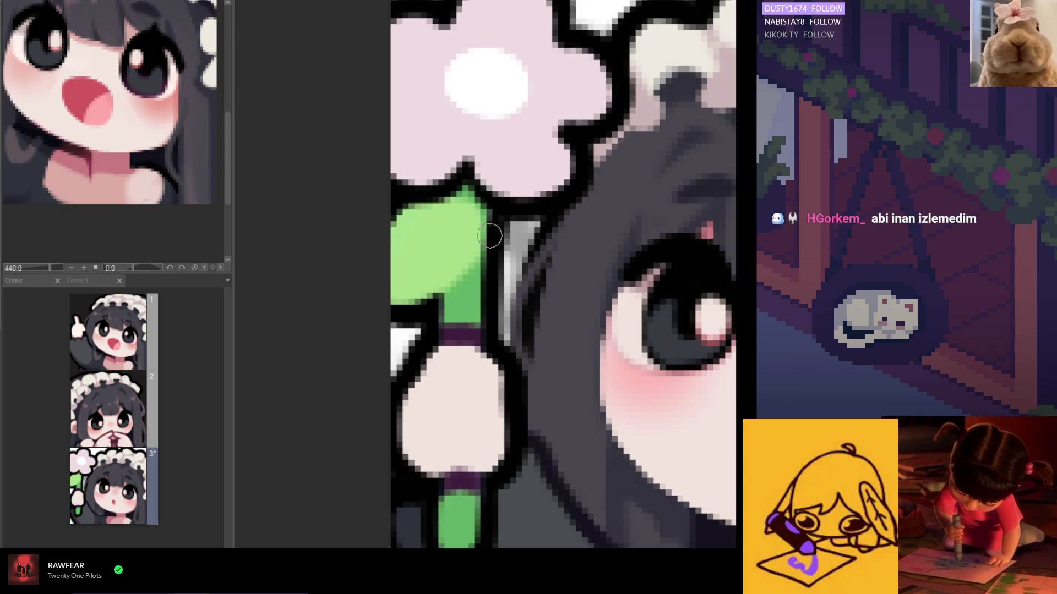
scroll(489, 235, "up", 1)
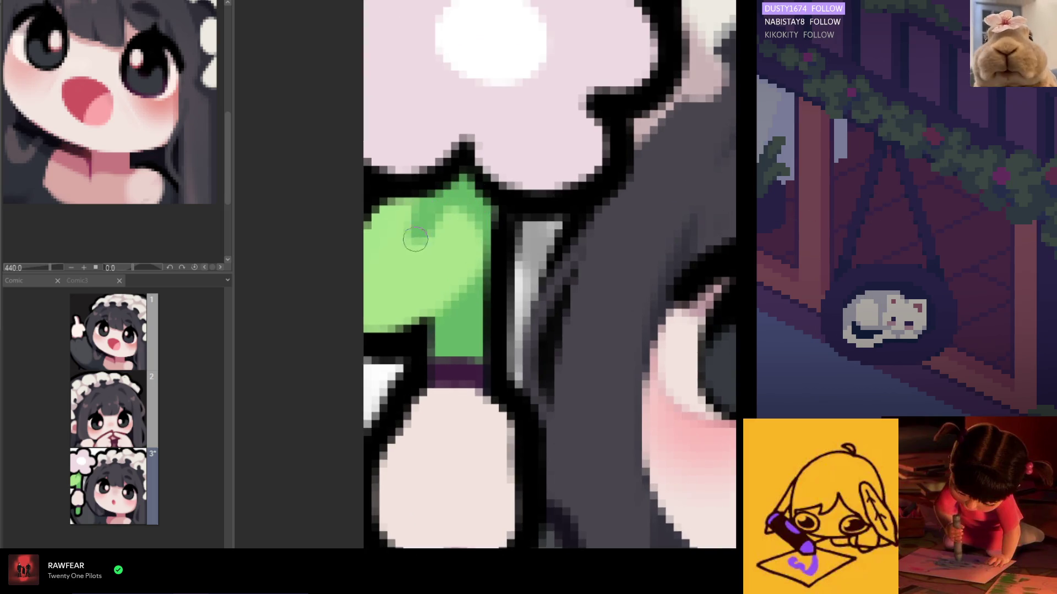
- Shade the upper stem with darker green and soften the stroke
left_click_drag(445, 203, 406, 263)
mouse_move(455, 233)
left_mouse_down()
mouse_move(444, 229)
mouse_move(448, 220)
left_mouse_up()
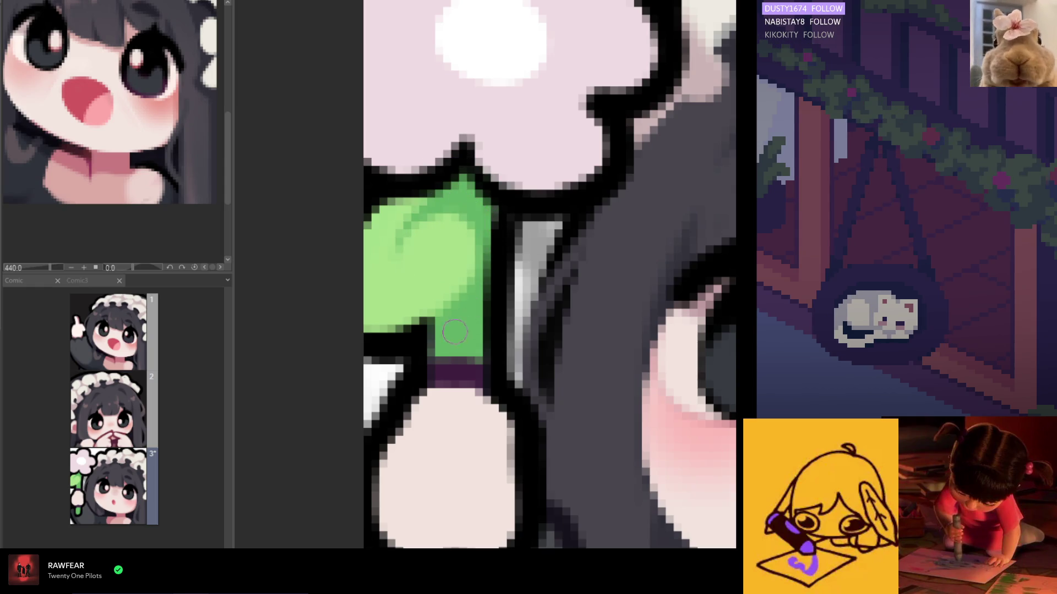
scroll(452, 281, "down", 3)
scroll(454, 282, "down", 3)
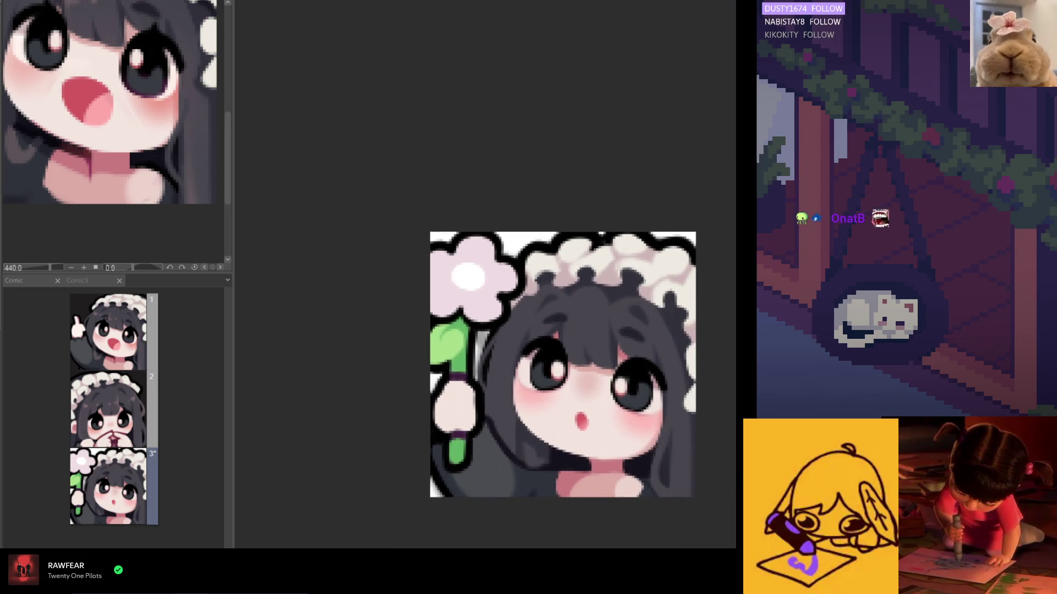
scroll(465, 326, "up", 1)
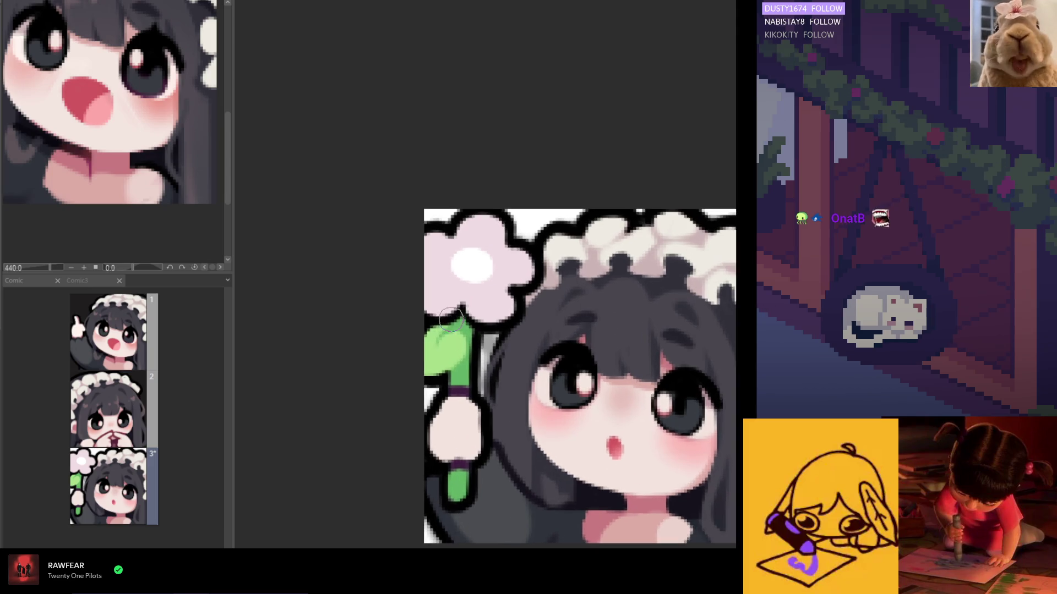
scroll(464, 326, "up", 1)
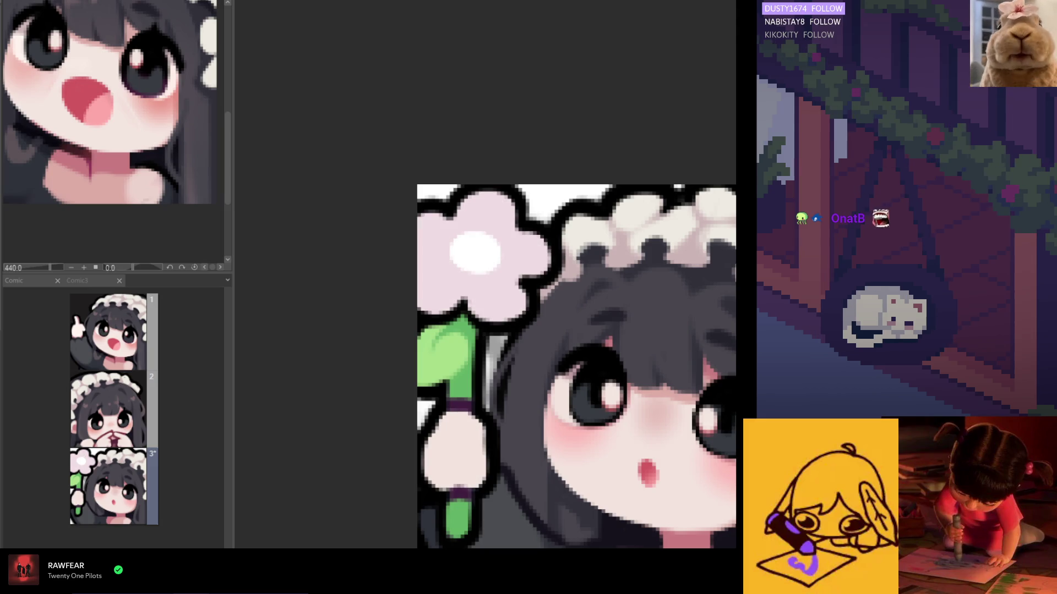
scroll(566, 322, "down", 1)
scroll(567, 323, "down", 1)
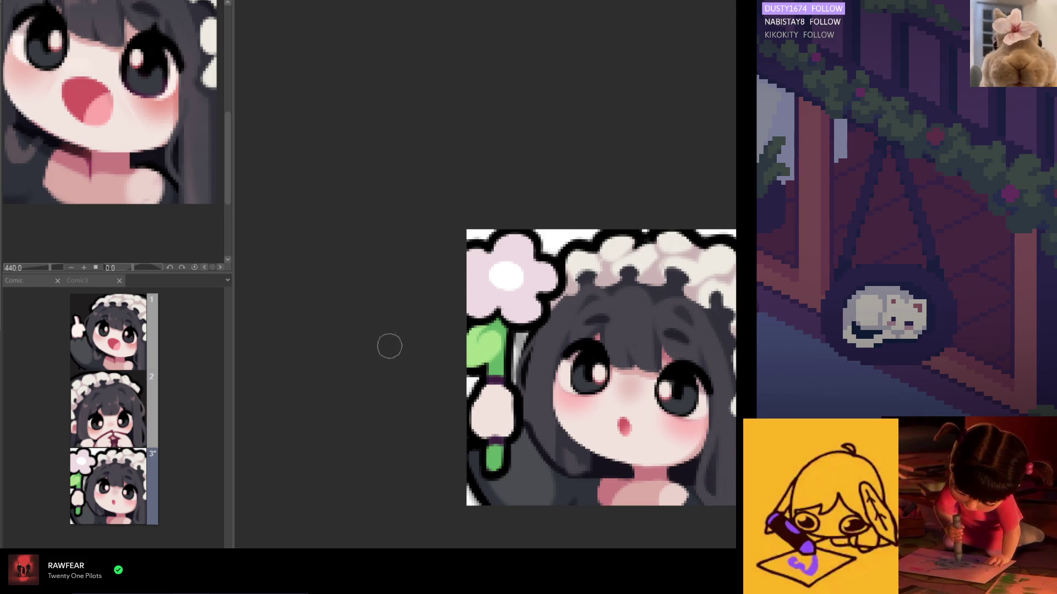
scroll(478, 318, "up", 2)
scroll(499, 327, "up", 1)
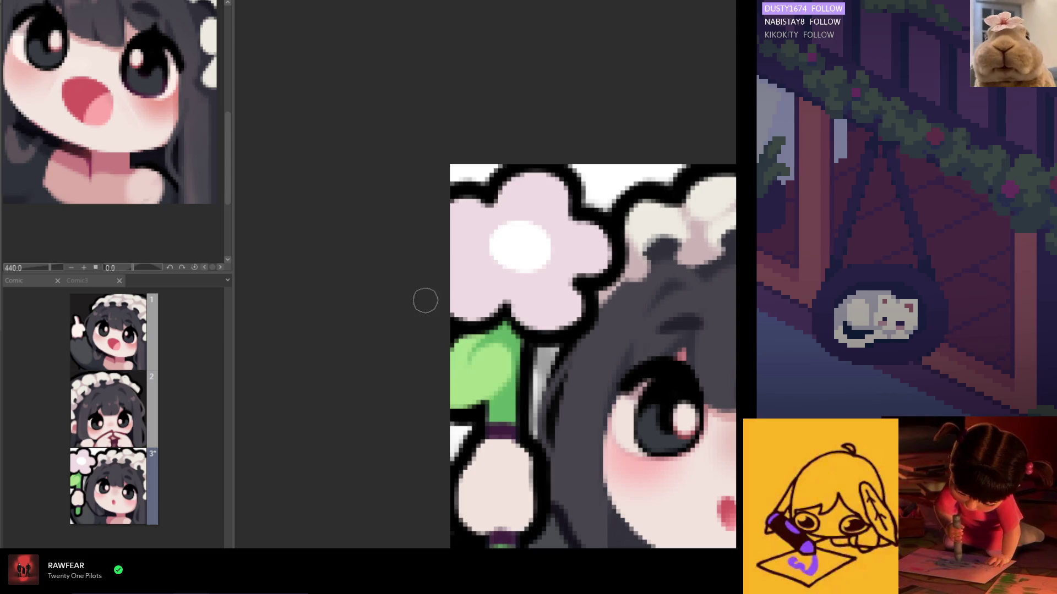
scroll(425, 301, "down", 1)
scroll(579, 325, "down", 1)
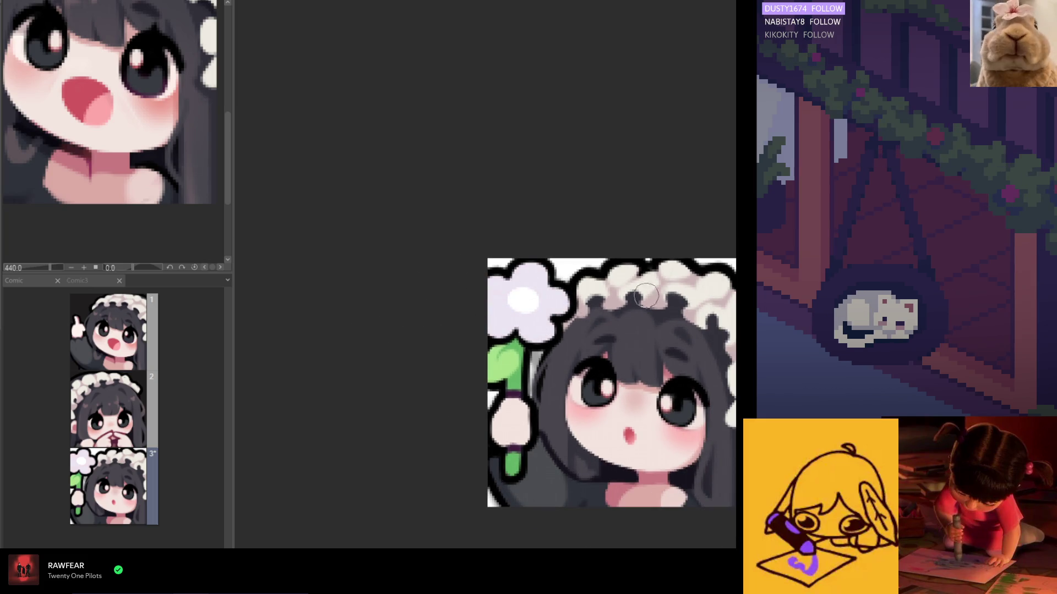
scroll(512, 315, "down", 1)
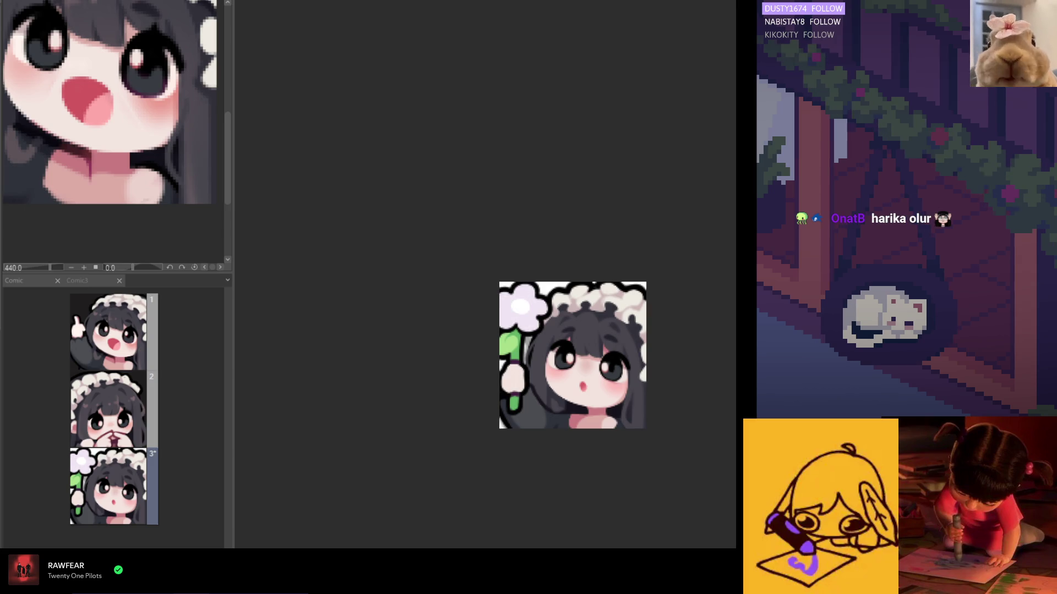
scroll(520, 313, "up", 2)
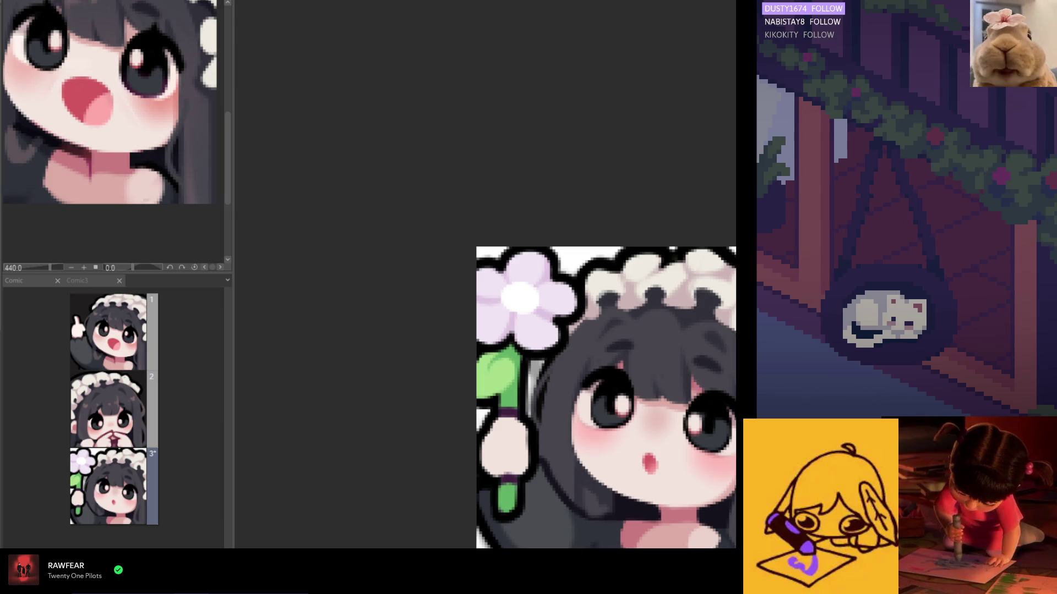
scroll(573, 338, "up", 1)
scroll(554, 315, "up", 1)
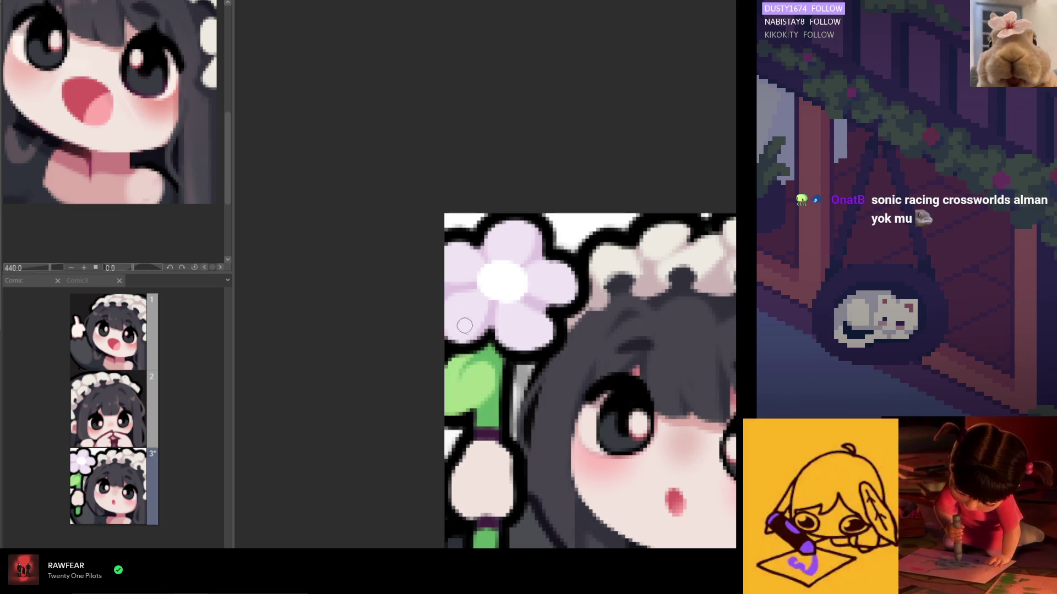
- Paint lavender over the flower's white centre to shrink it, then view the whole emote small
left_click_drag(470, 285, 498, 277)
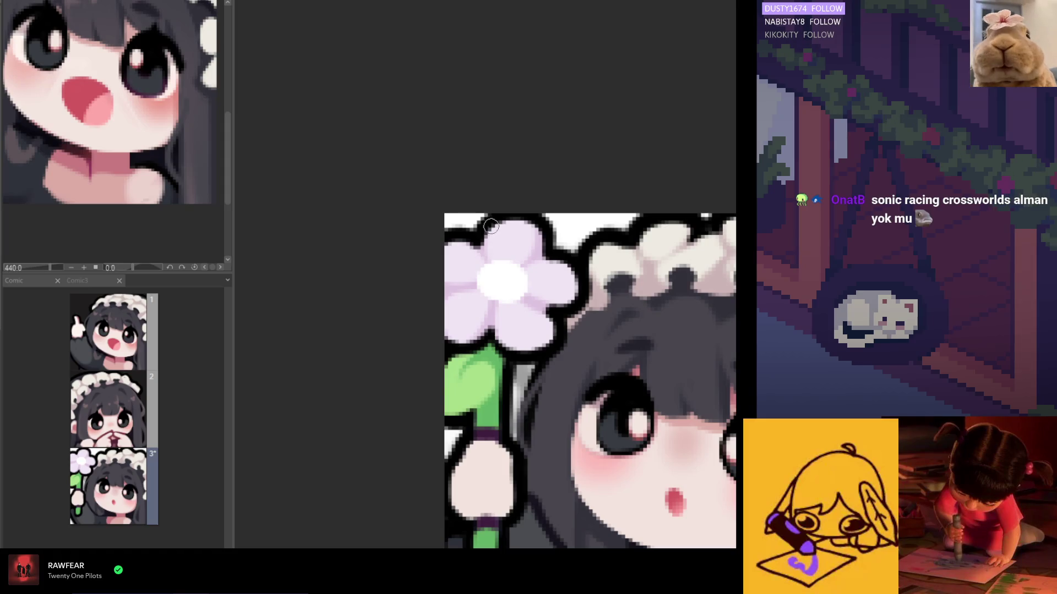
left_click_drag(483, 288, 482, 271)
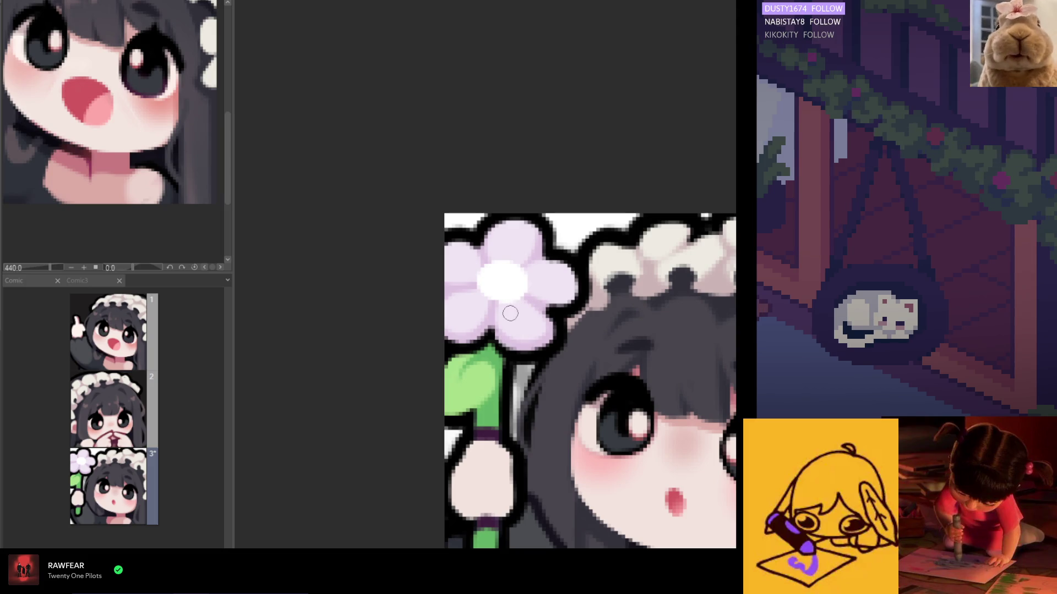
scroll(528, 298, "down", 1)
scroll(528, 298, "down", 3)
scroll(485, 308, "up", 3)
scroll(484, 308, "up", 1)
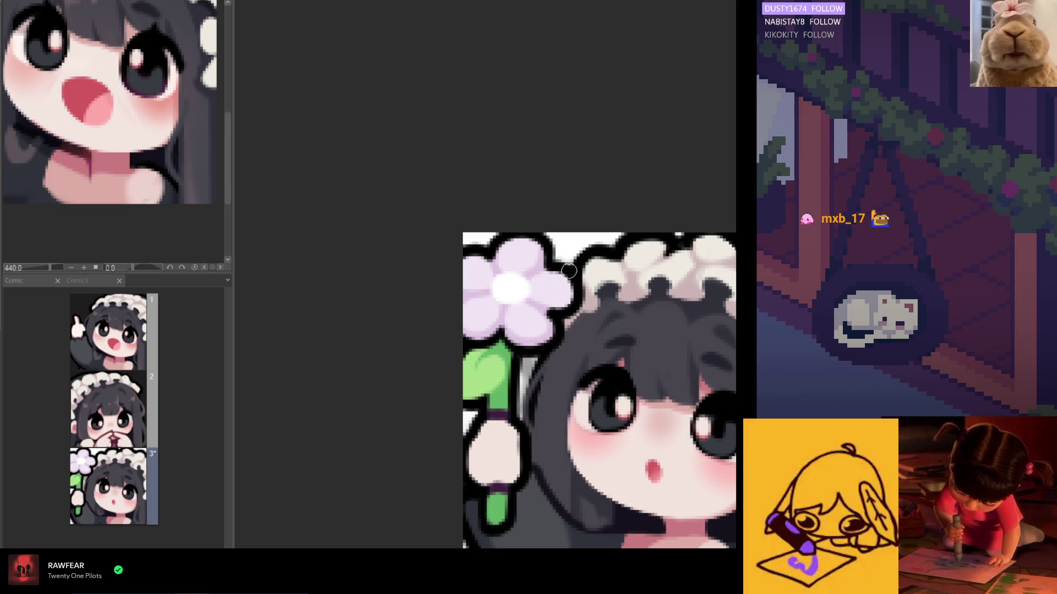
key("ctrl+minus")
key("ctrl+minus")
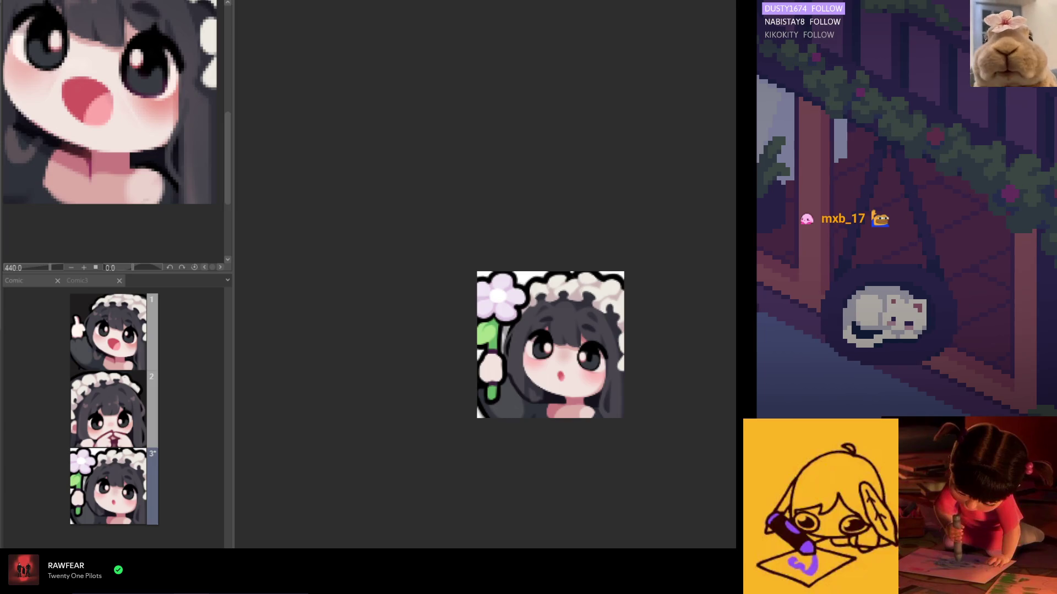
scroll(481, 285, "up", 2)
scroll(481, 286, "up", 1)
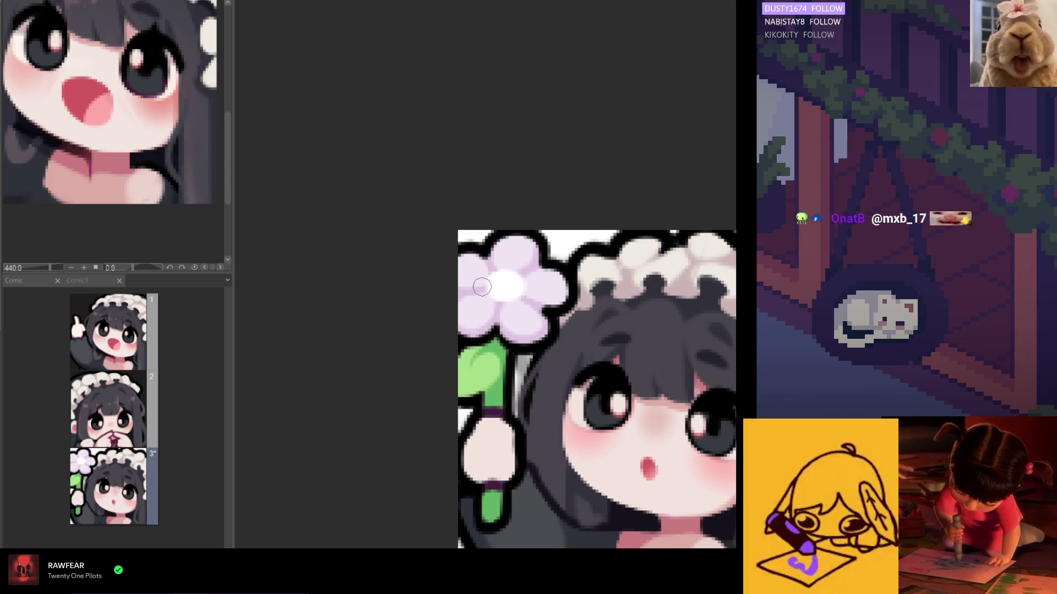
- Repaint the flower centre as a larger white blob, undoing and redoing the first dab
left_click_drag(502, 298, 507, 286)
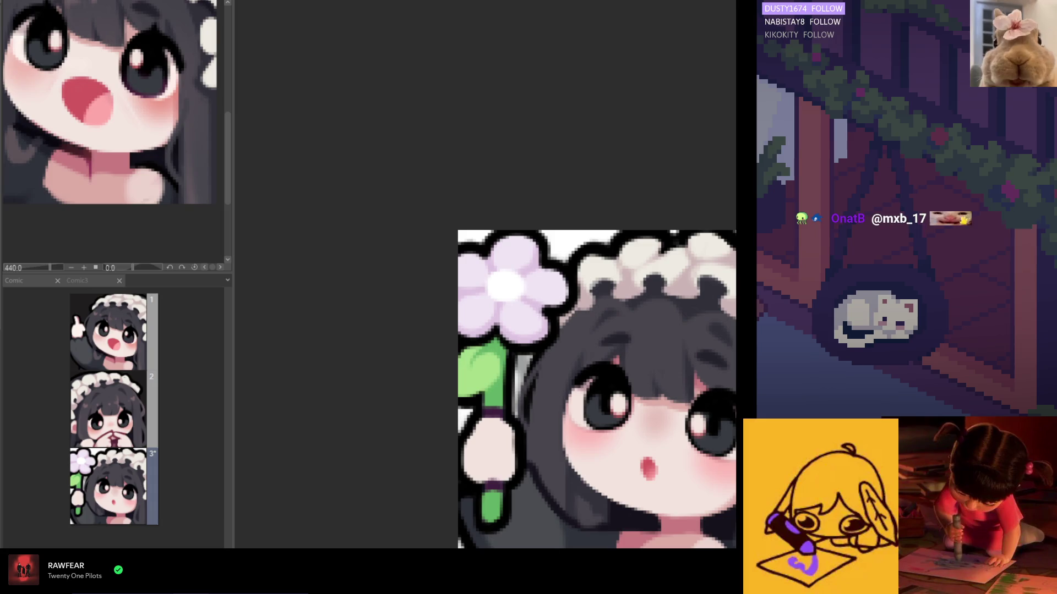
scroll(461, 291, "up", 1)
key("ctrl+z")
left_click_drag(500, 293, 541, 291)
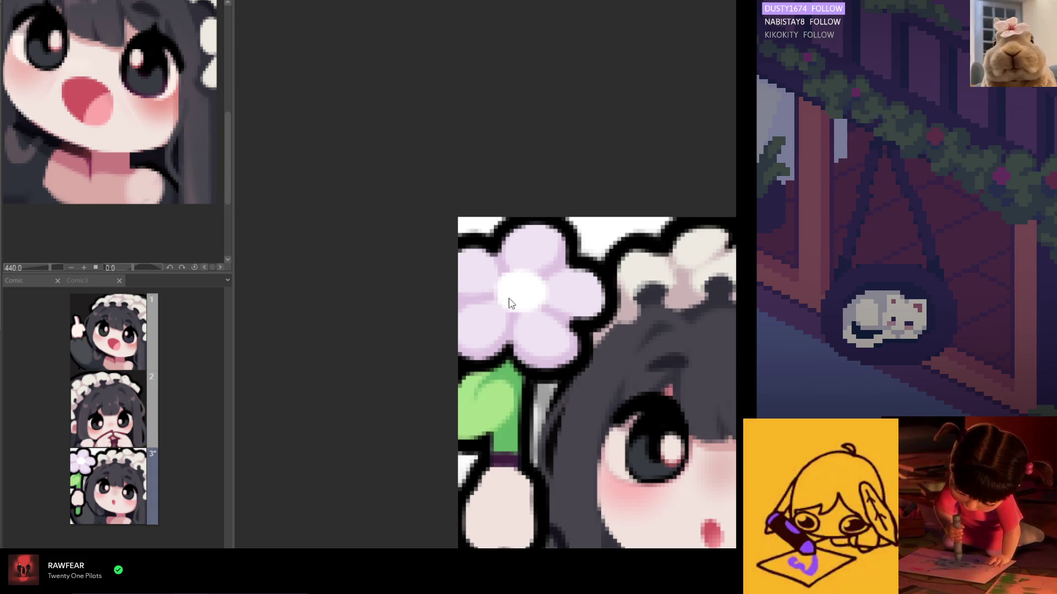
left_click_drag(508, 284, 541, 291)
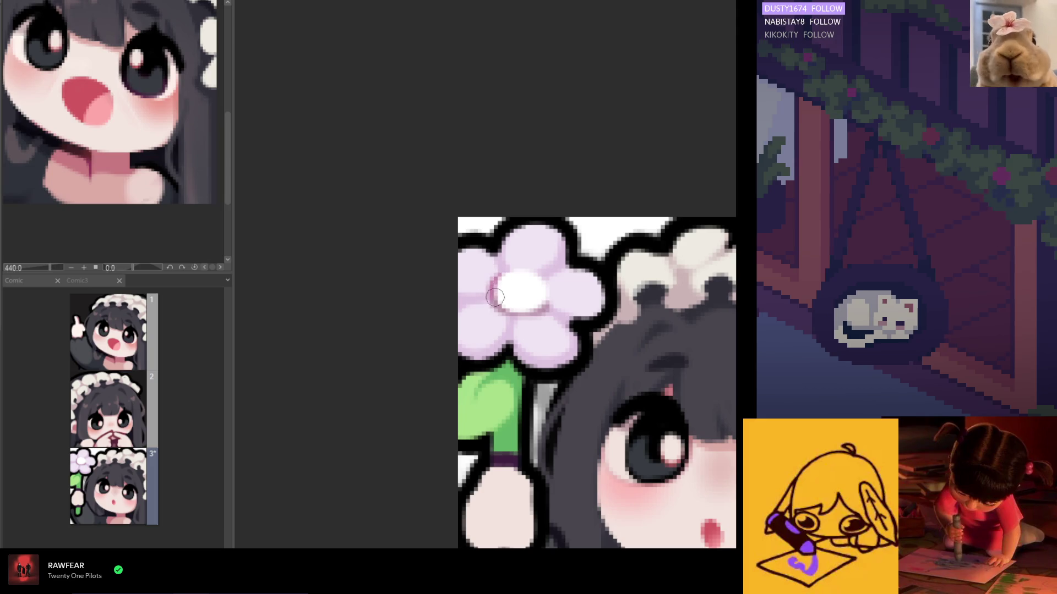
mouse_move(495, 297)
left_mouse_down()
mouse_move(519, 306)
mouse_move(533, 296)
left_mouse_up()
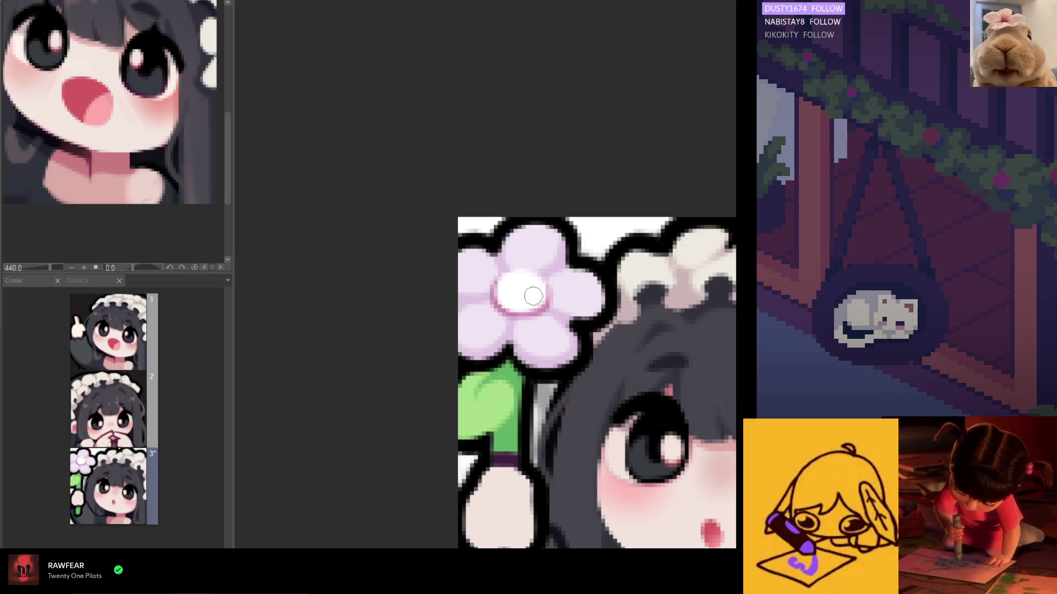
scroll(533, 295, "up", 1)
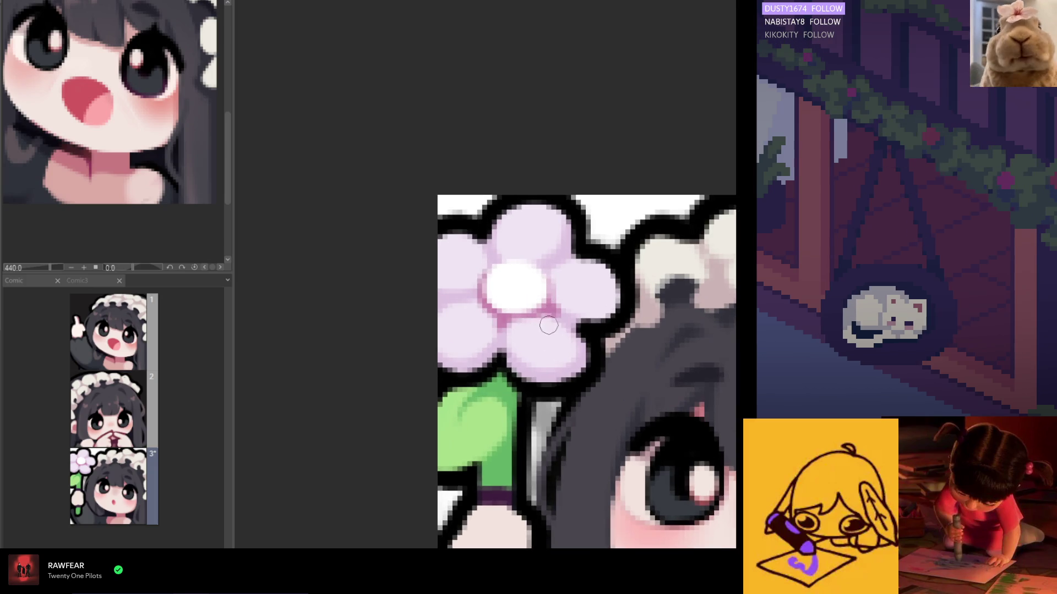
scroll(548, 326, "down", 3)
scroll(518, 266, "up", 1)
scroll(517, 267, "up", 1)
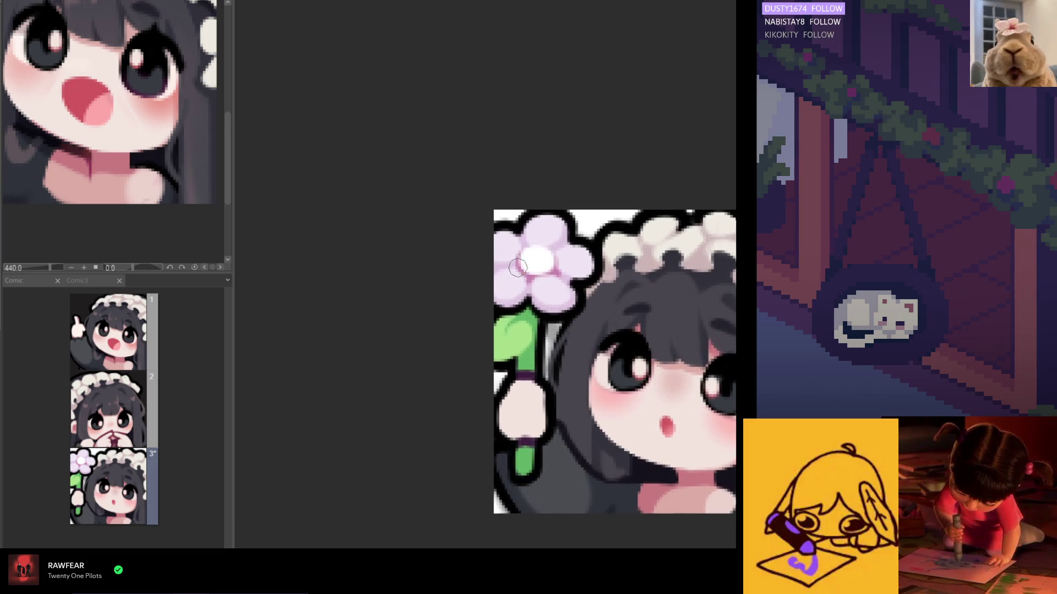
scroll(518, 267, "up", 1)
scroll(515, 266, "up", 1)
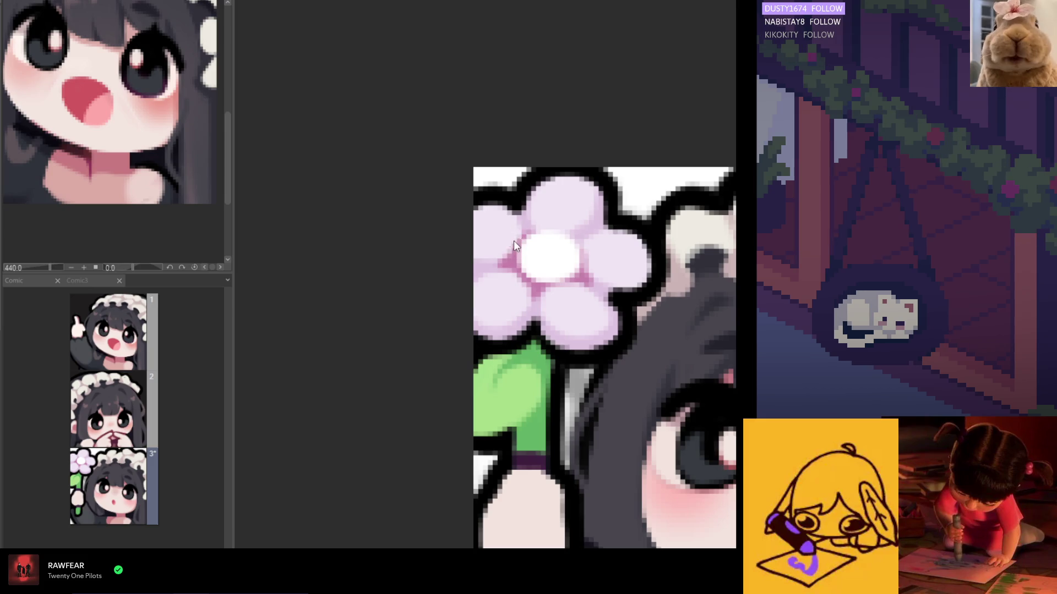
mouse_move(538, 236)
left_mouse_down()
mouse_move(527, 223)
mouse_move(550, 256)
mouse_move(586, 264)
left_mouse_up()
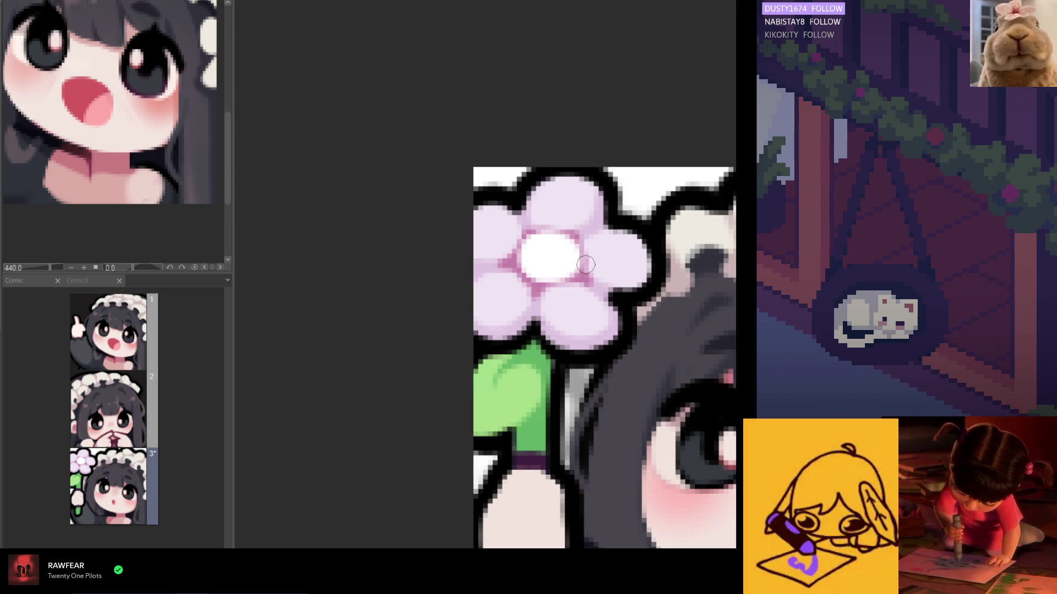
scroll(588, 261, "down", 2)
scroll(545, 266, "down", 2)
scroll(496, 271, "down", 2)
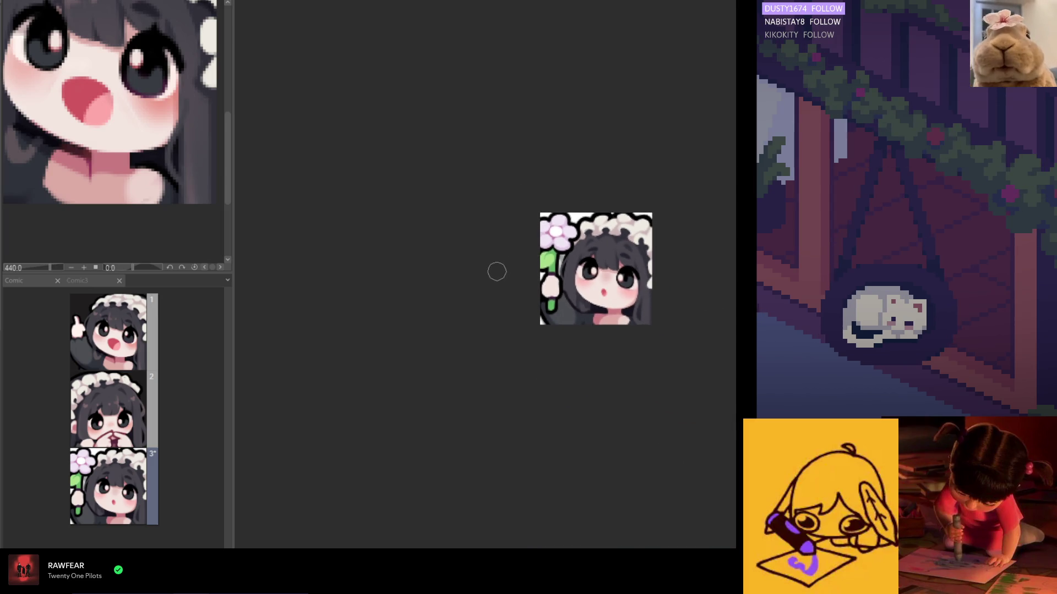
scroll(555, 237, "up", 2)
scroll(555, 238, "up", 1)
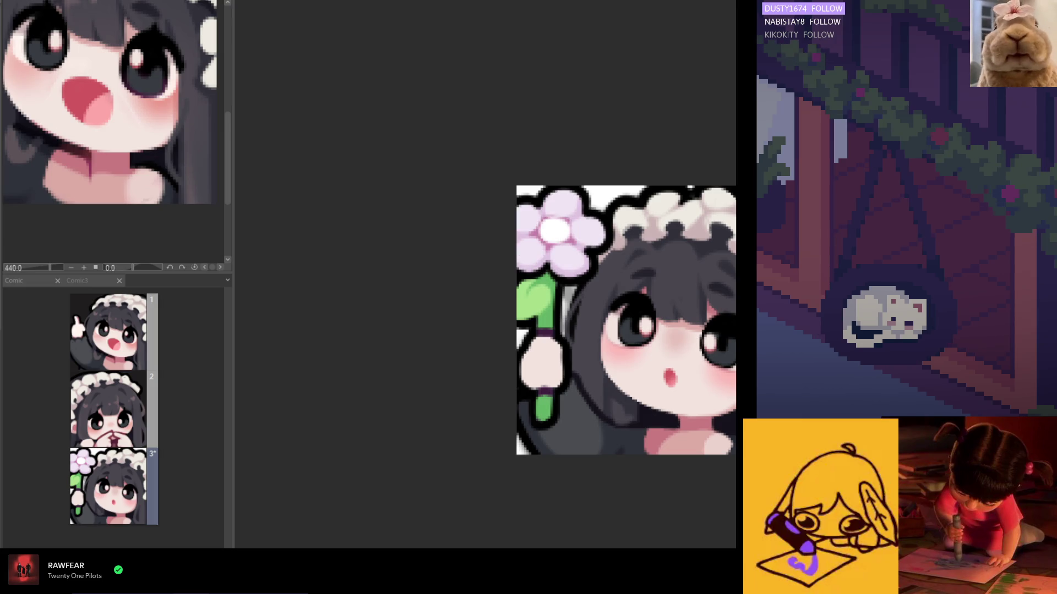
scroll(586, 211, "down", 2)
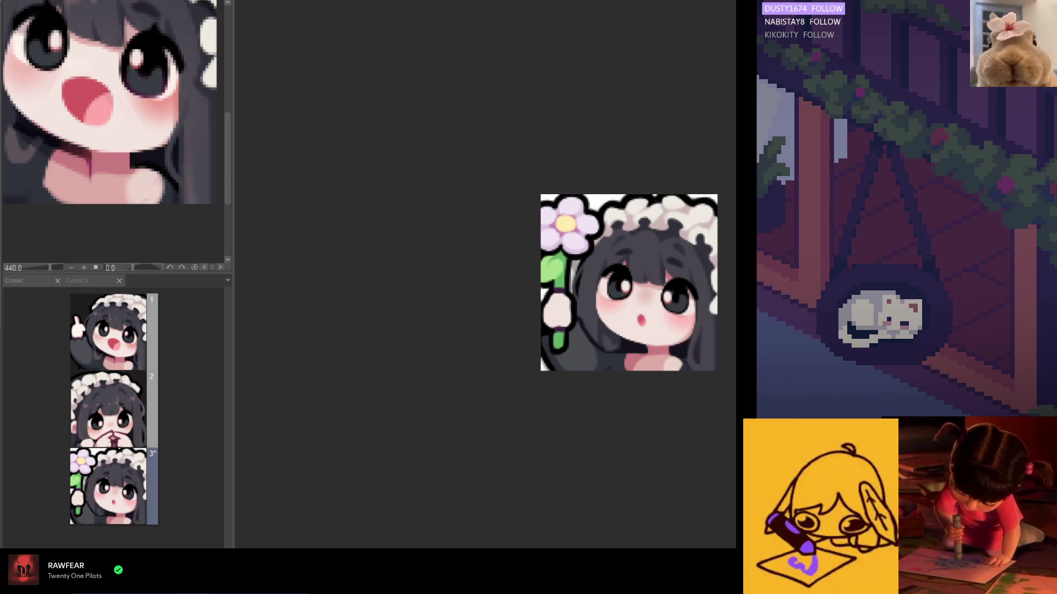
scroll(580, 260, "up", 2)
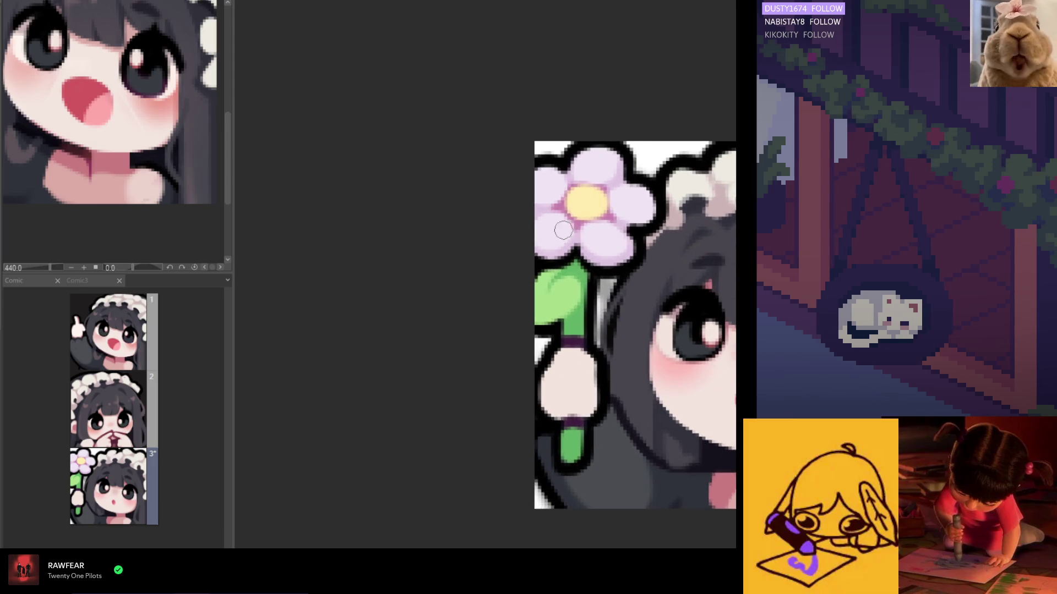
scroll(590, 227, "up", 1)
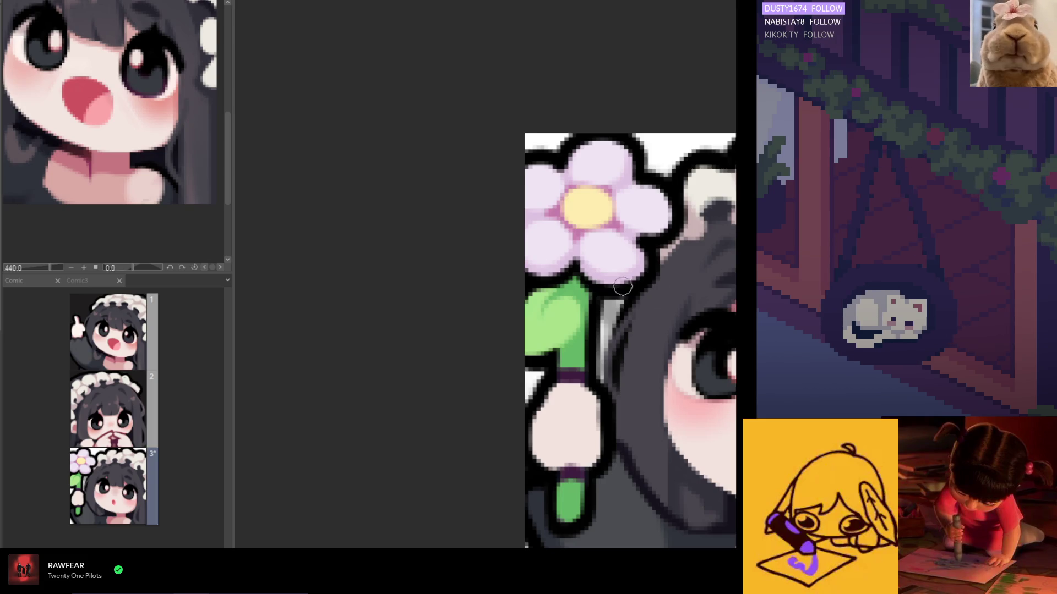
scroll(623, 286, "down", 1)
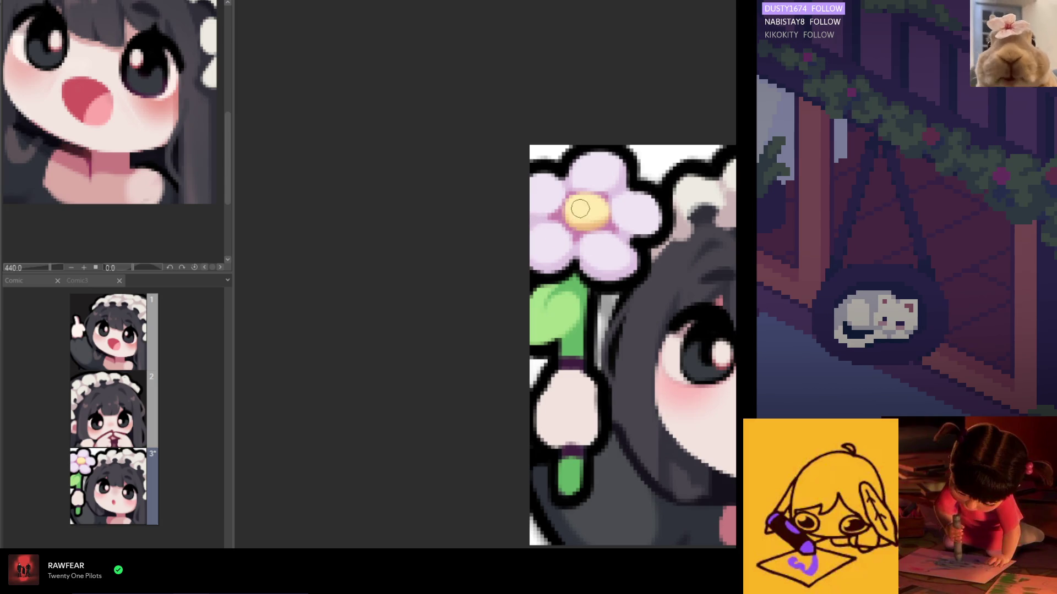
scroll(537, 209, "down", 1)
scroll(506, 223, "down", 1)
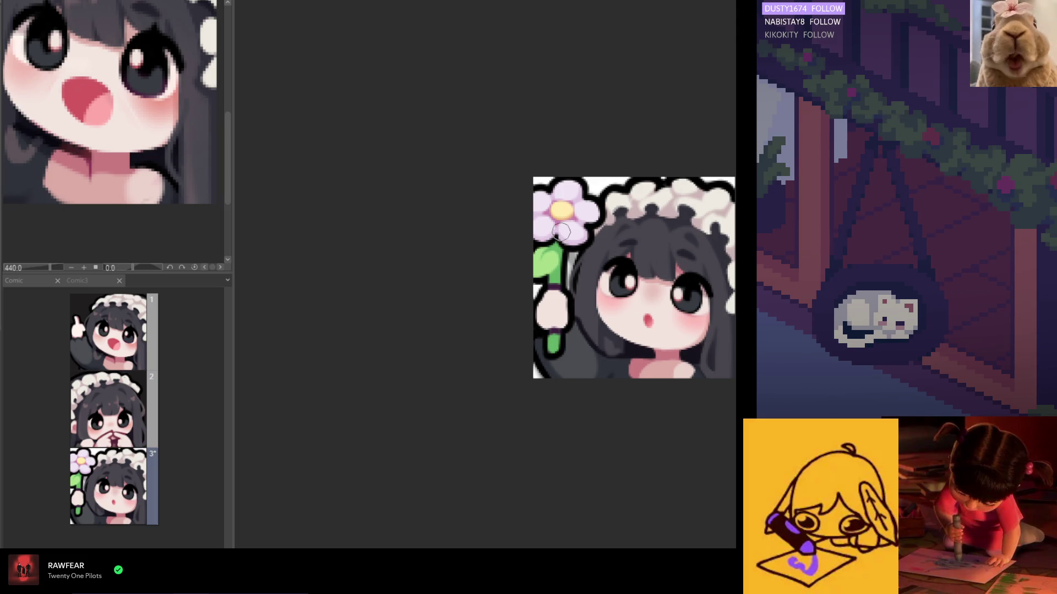
scroll(561, 232, "up", 2)
scroll(528, 223, "up", 2)
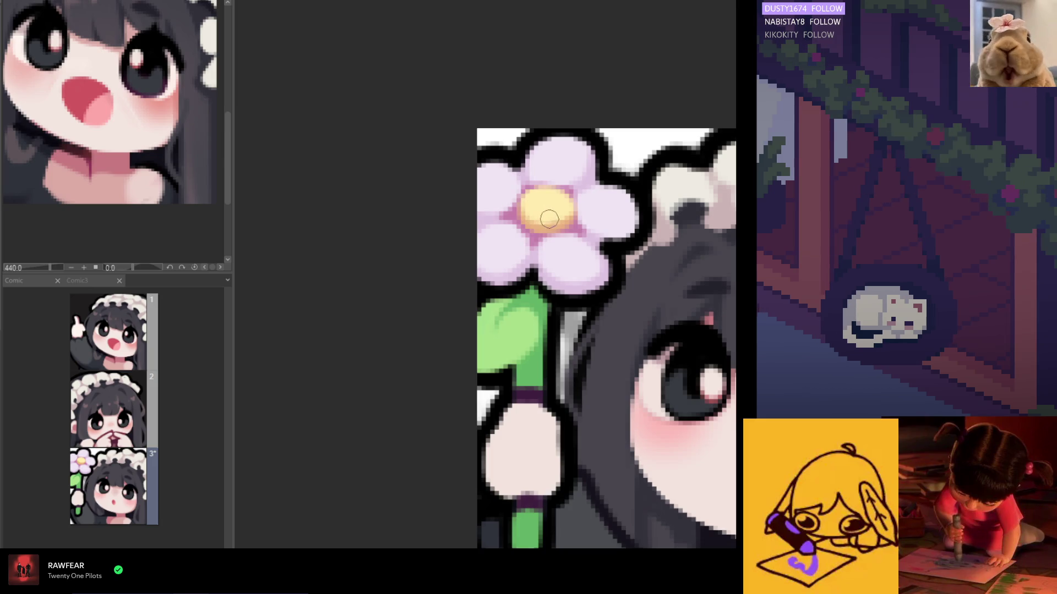
scroll(534, 214, "down", 3)
scroll(549, 182, "down", 2)
scroll(565, 151, "down", 1)
scroll(564, 151, "up", 1)
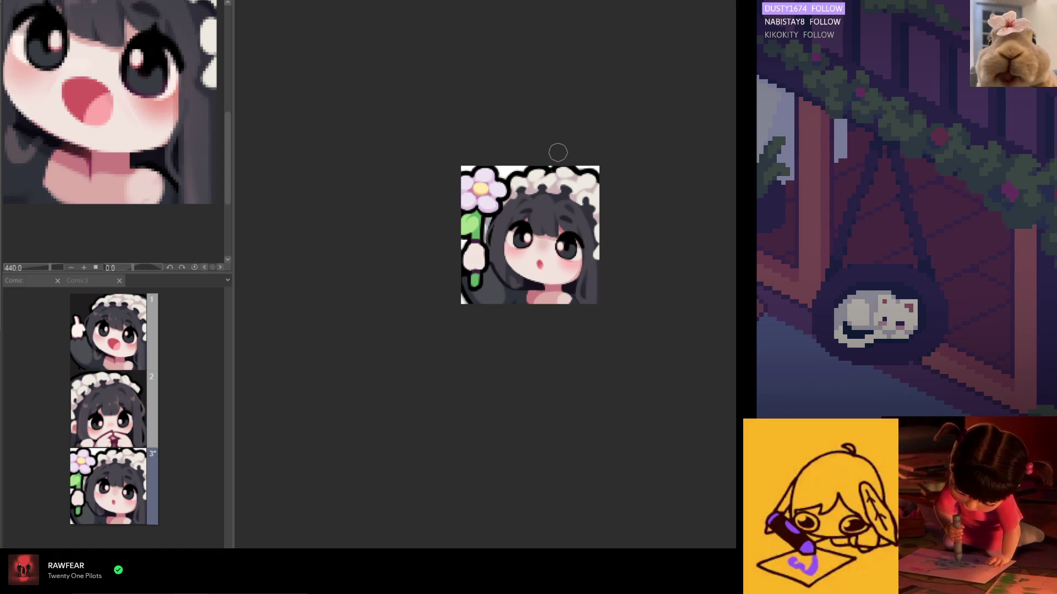
scroll(557, 153, "down", 1)
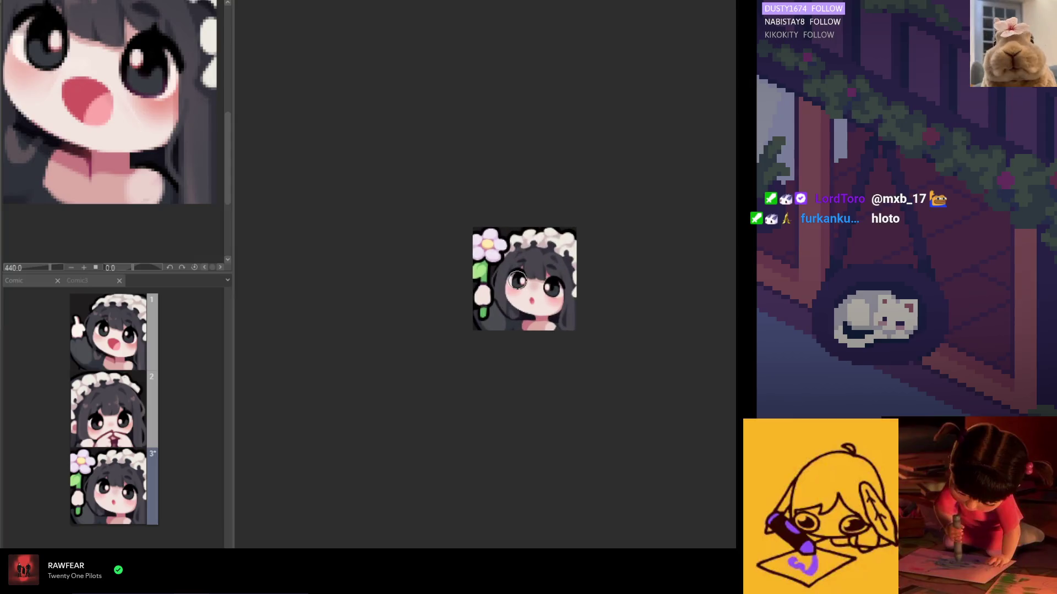
scroll(641, 318, "up", 2)
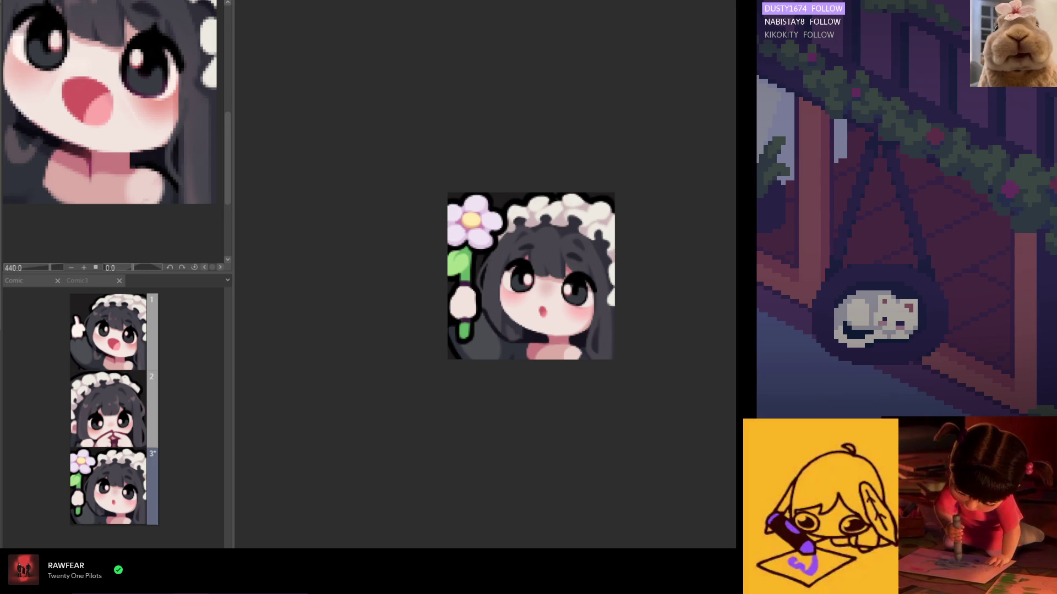
- Zoom in on the emote to check the pale yellow flower centre
key("ctrl+equal")
key("ctrl+equal")
key("ctrl+equal")
mouse_move(545, 221)
left_mouse_down()
mouse_move(468, 228)
mouse_move(700, 361)
left_mouse_up()
key("ctrl+minus")
key("ctrl+minus")
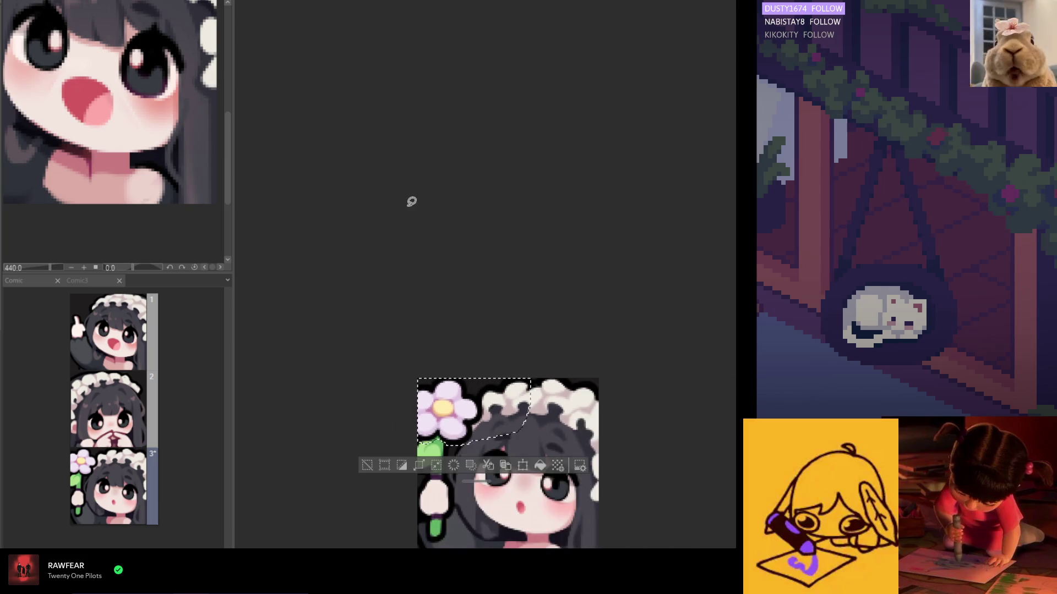
key("ctrl+minus")
left_click(492, 427)
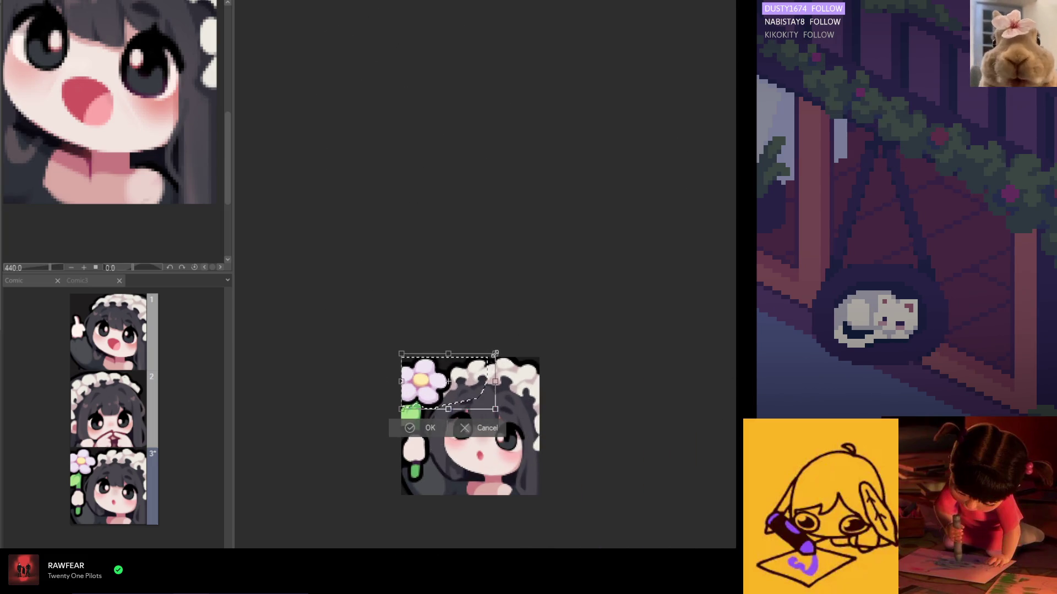
scroll(439, 483, "up", 5)
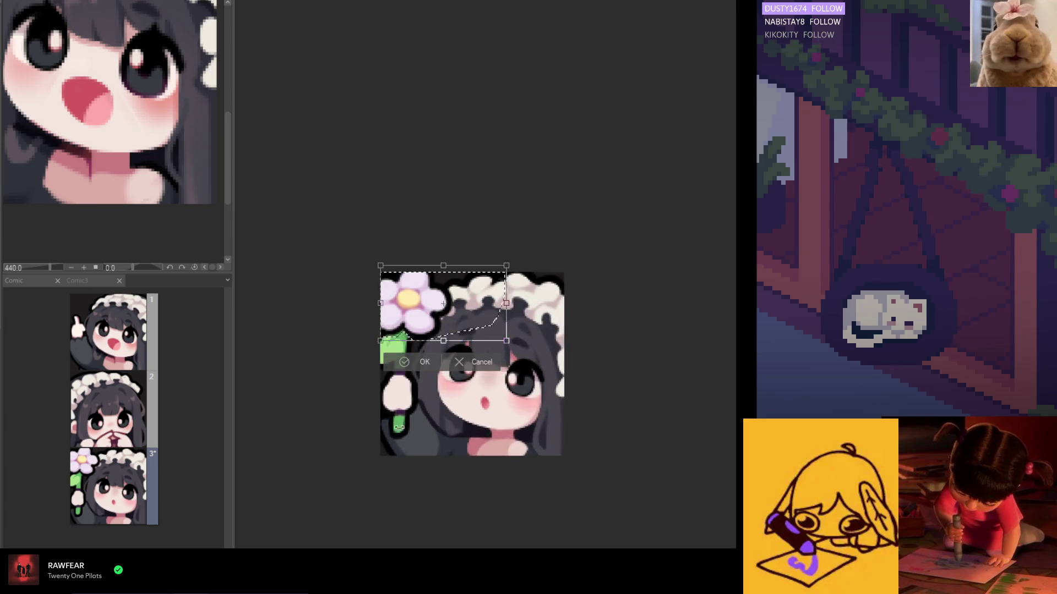
left_click_drag(552, 339, 514, 313)
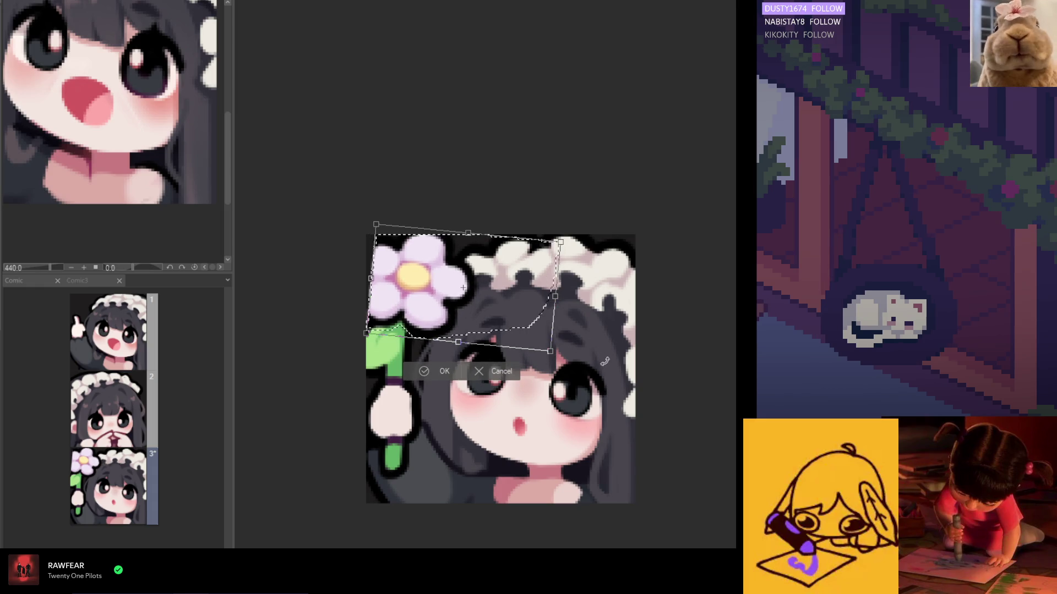
left_click_drag(583, 341, 576, 356)
left_click_drag(494, 304, 494, 301)
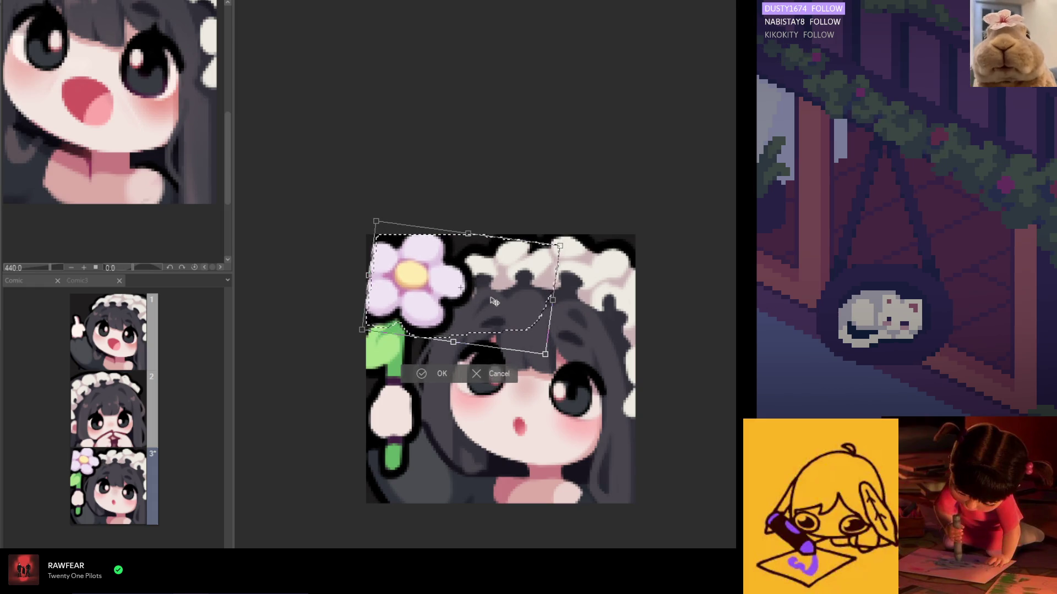
mouse_move(468, 241)
left_mouse_down()
mouse_move(469, 224)
mouse_move(470, 234)
left_mouse_up()
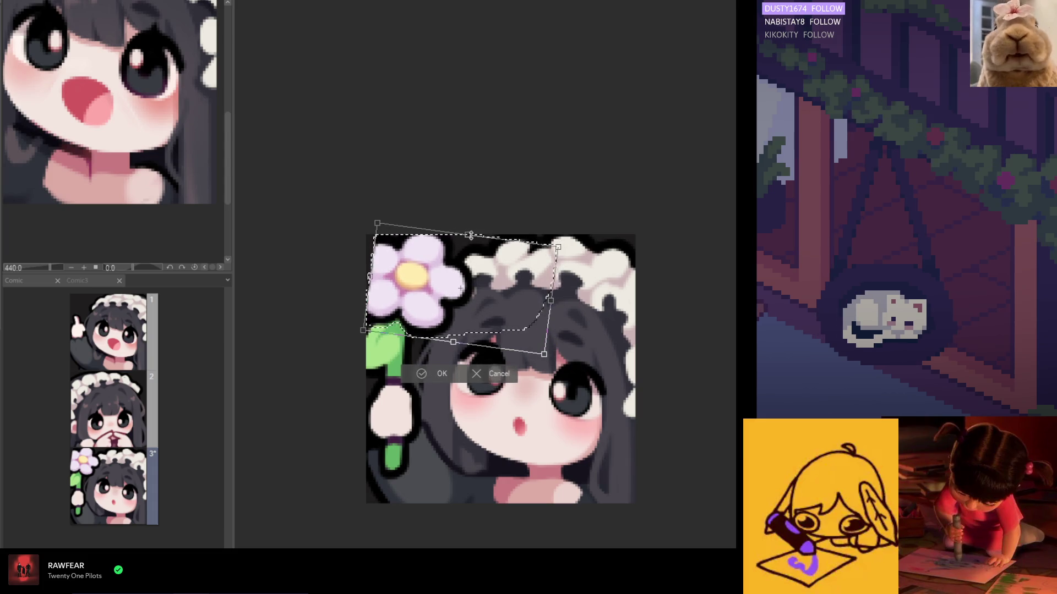
left_click(431, 374)
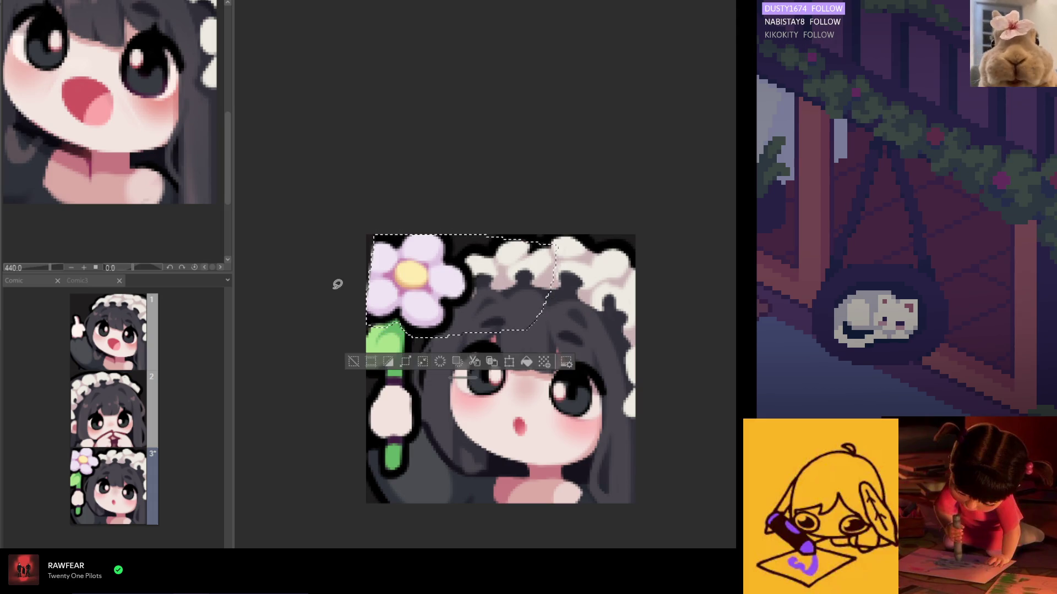
scroll(446, 206, "down", 5)
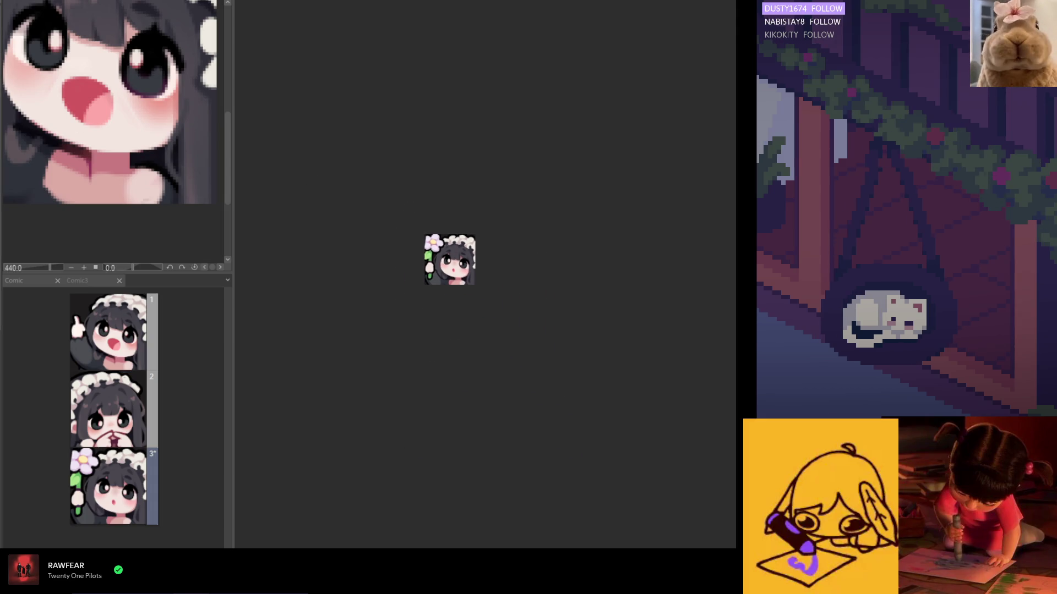
scroll(316, 228, "up", 3)
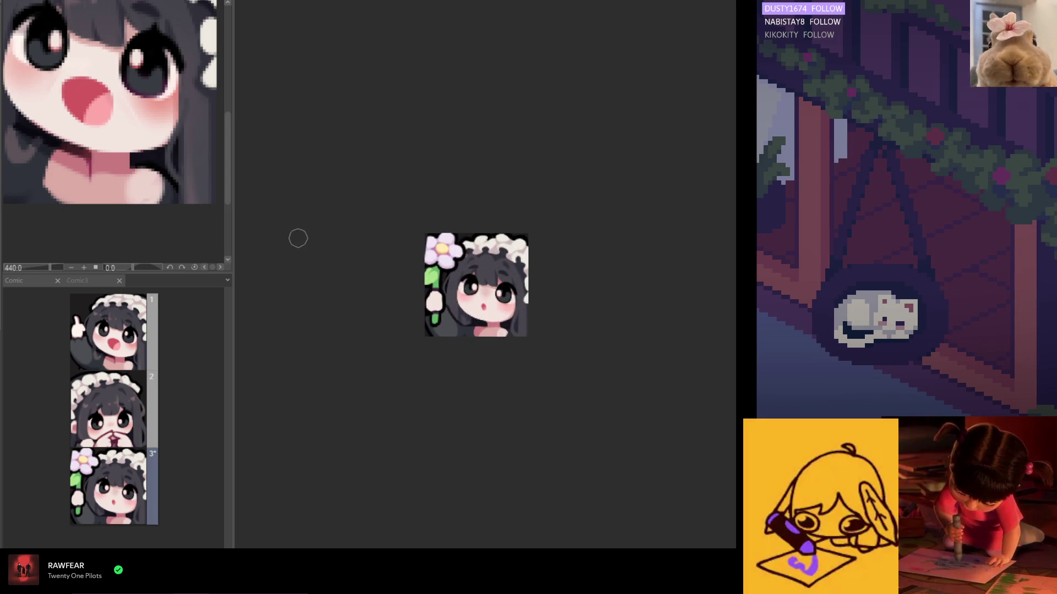
scroll(339, 228, "up", 5)
scroll(422, 259, "down", 2)
scroll(388, 273, "up", 2)
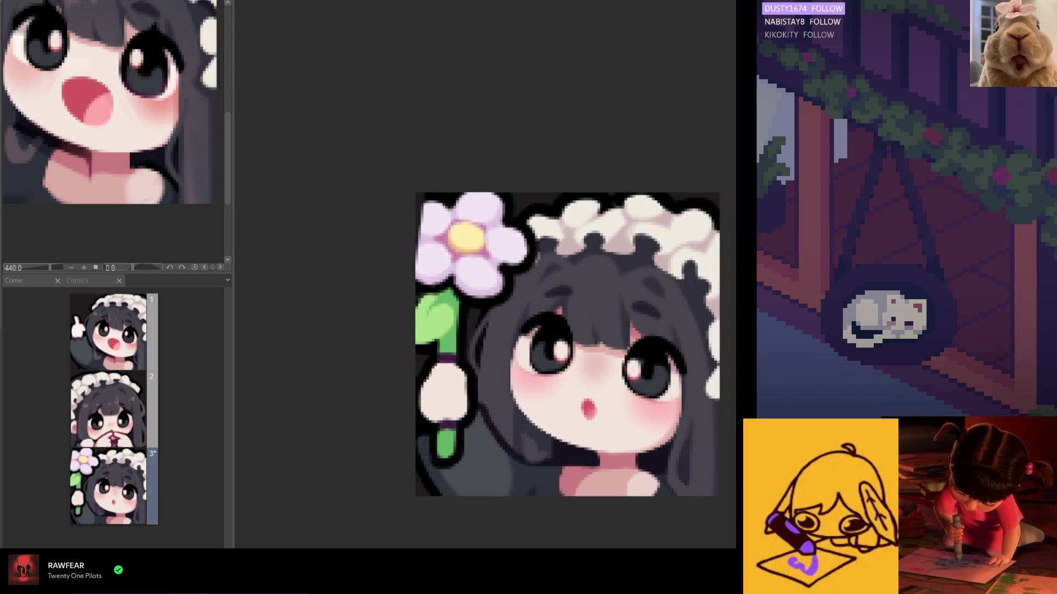
scroll(577, 315, "up", 1)
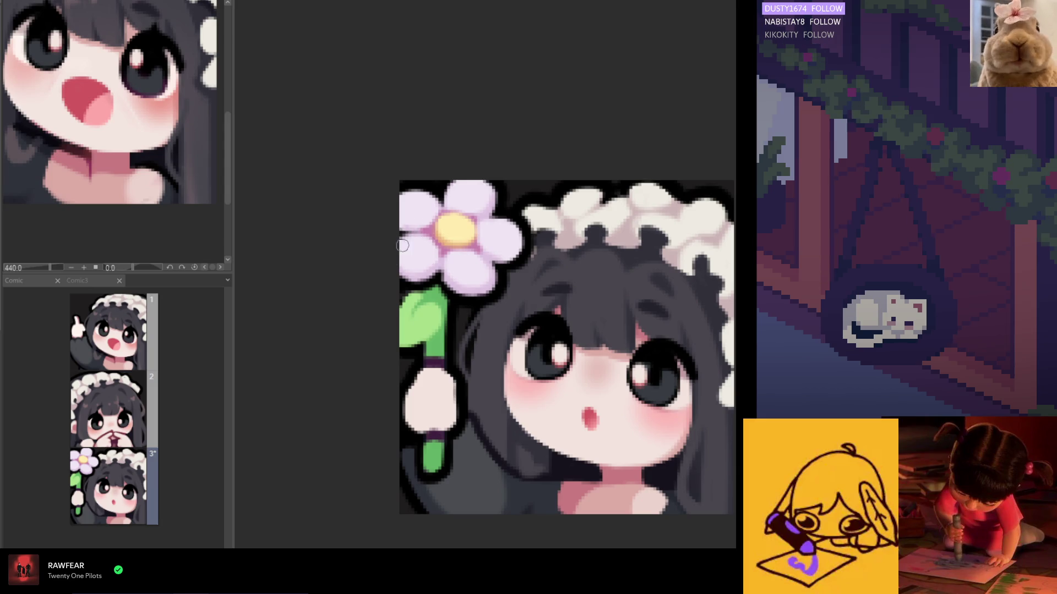
key("h")
key("h")
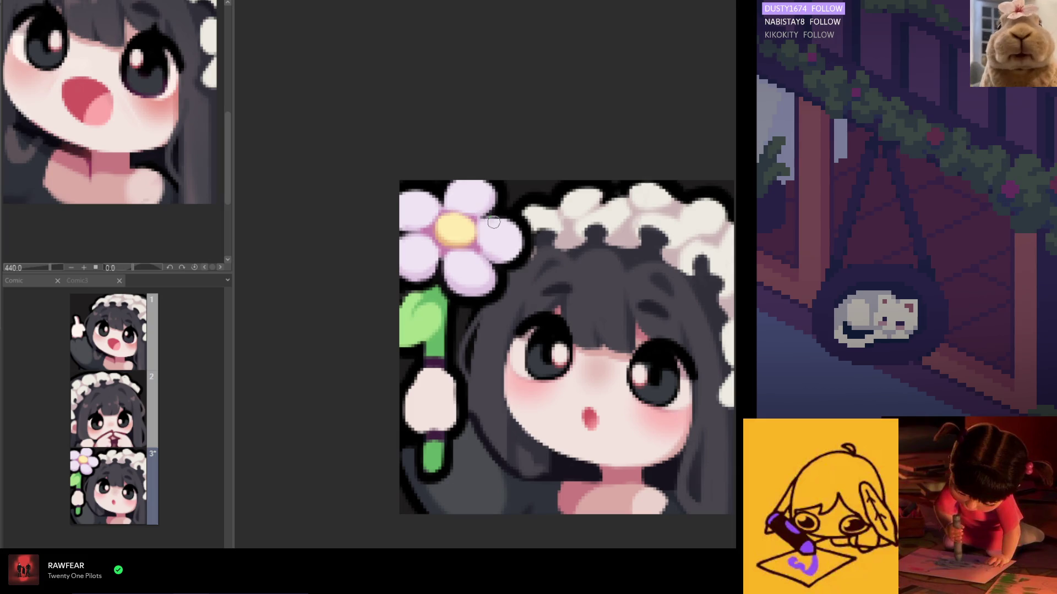
scroll(492, 222, "down", 1)
scroll(488, 219, "down", 3)
scroll(483, 216, "up", 1)
scroll(477, 212, "up", 2)
scroll(476, 212, "up", 1)
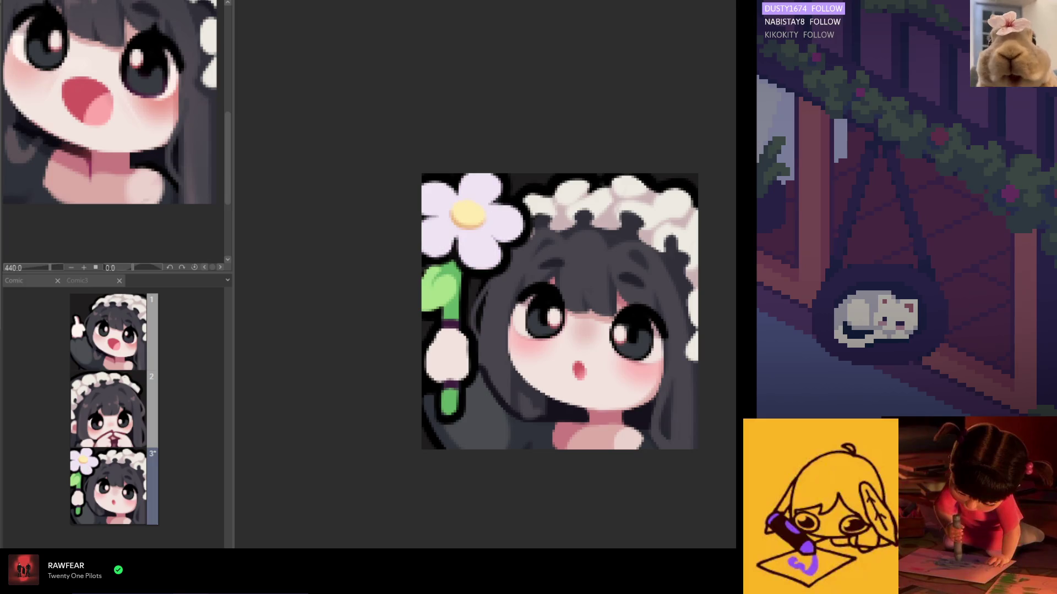
scroll(495, 207, "up", 1)
scroll(516, 201, "up", 1)
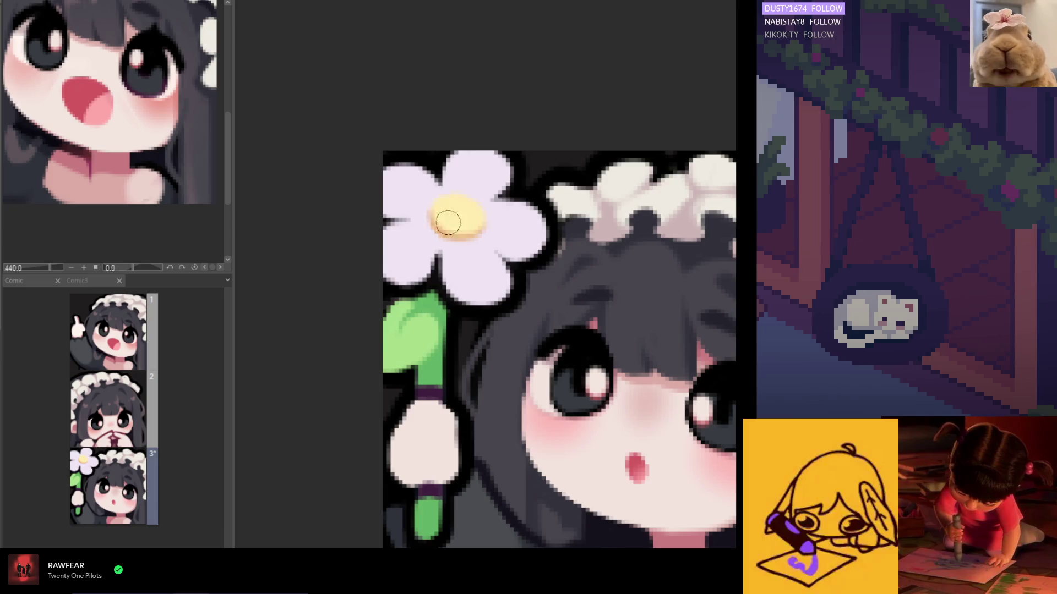
- Reshape and repaint the yellow centre into a rounder disc, adding a pink stroke to its left
left_click_drag(440, 207, 462, 205)
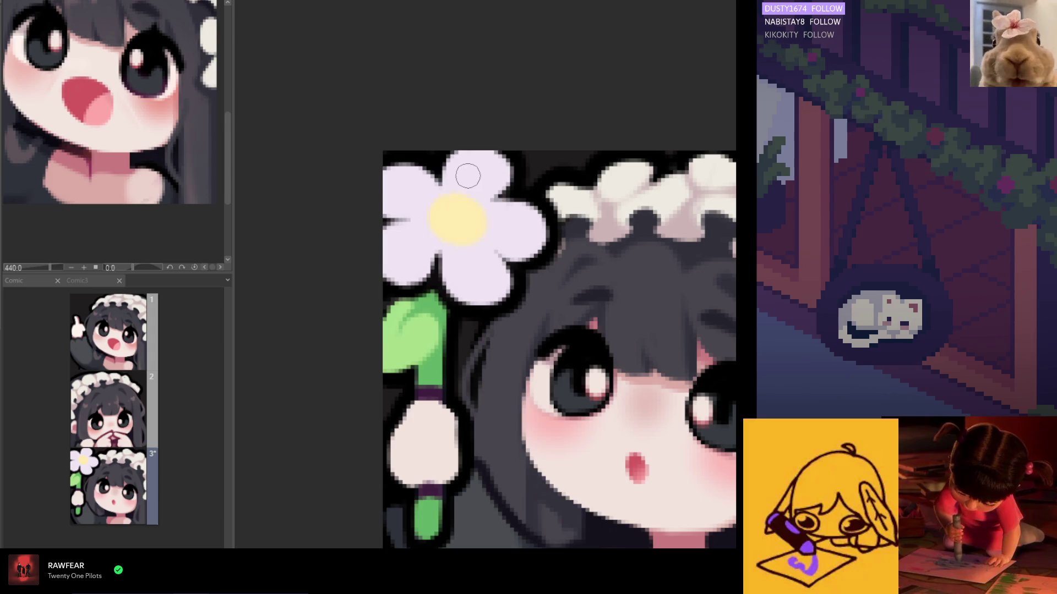
scroll(463, 170, "down", 3)
scroll(451, 228, "up", 3)
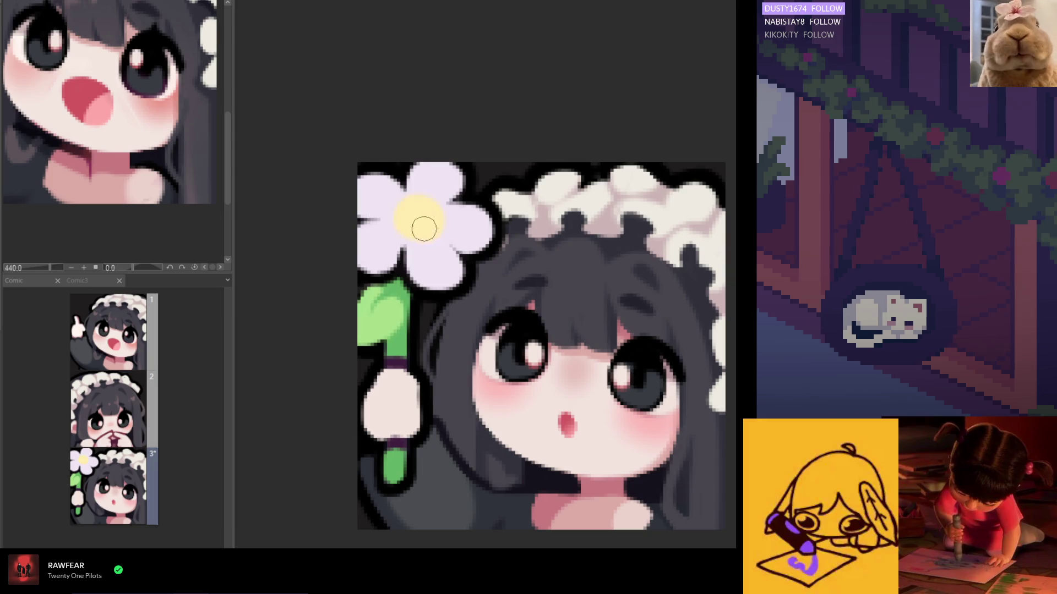
scroll(423, 228, "up", 1)
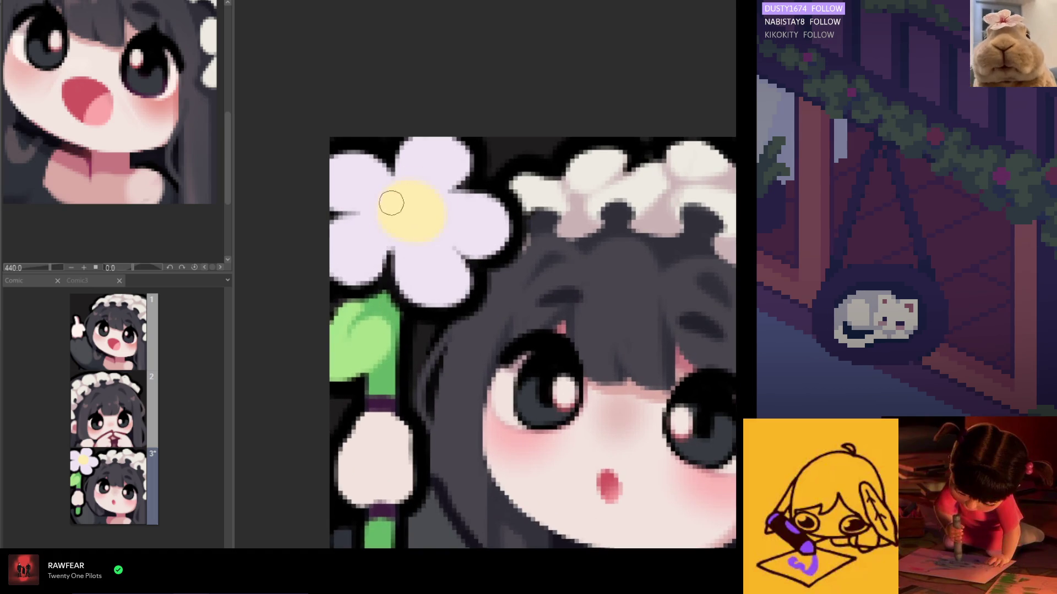
scroll(406, 221, "down", 2)
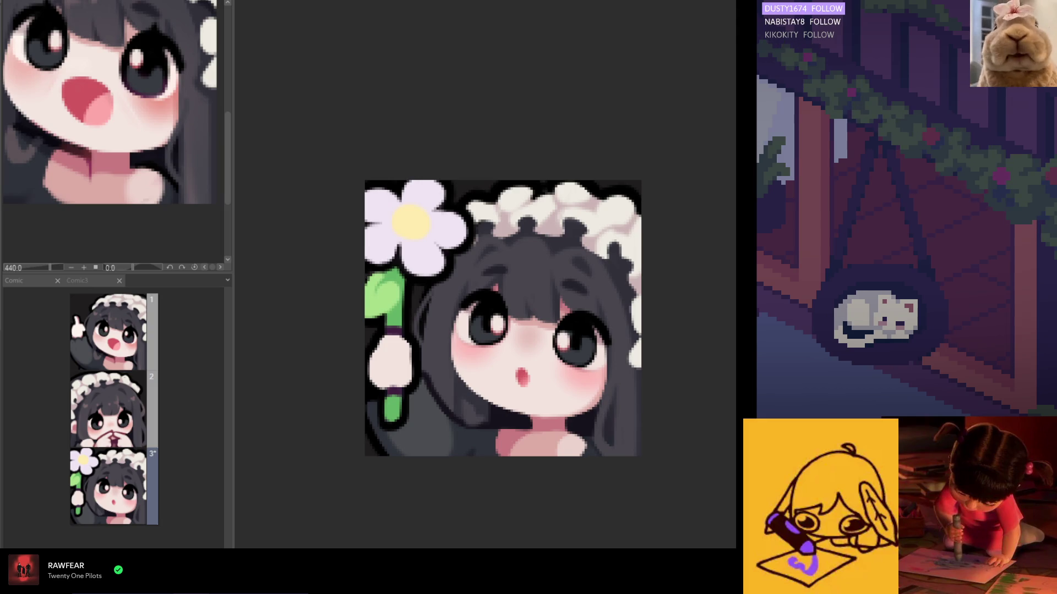
scroll(380, 214, "up", 1)
scroll(380, 215, "up", 1)
left_click_drag(434, 242, 411, 211)
scroll(444, 196, "down", 2)
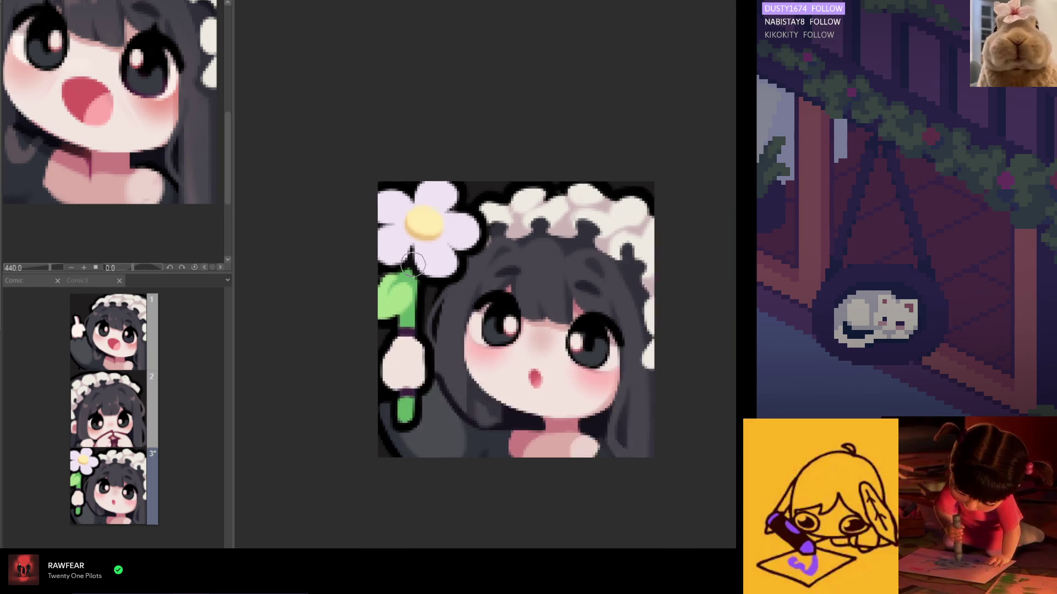
scroll(437, 233, "up", 1)
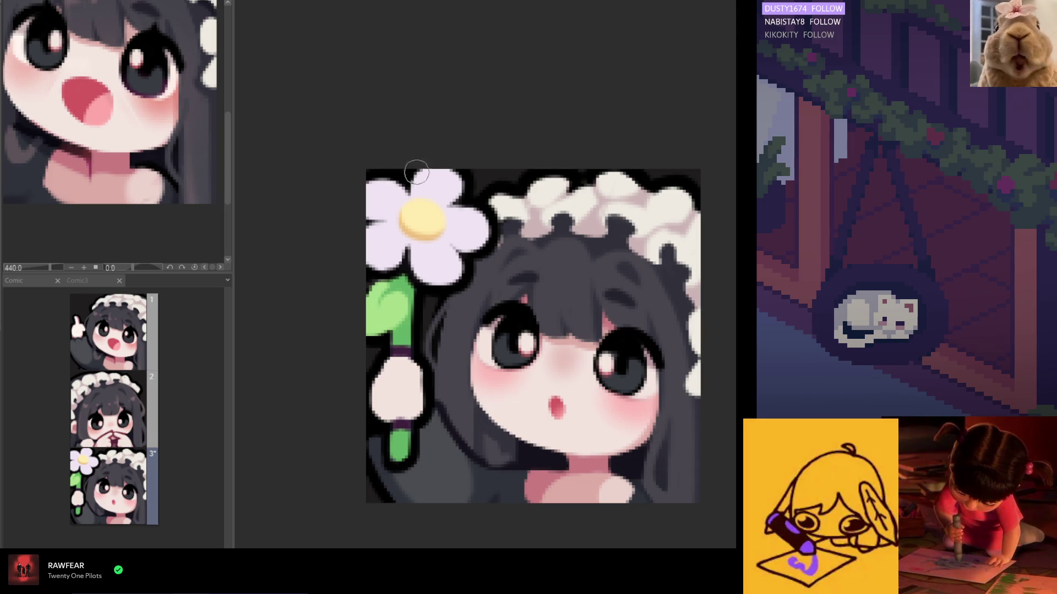
scroll(417, 172, "up", 2)
left_click_drag(350, 224, 406, 224)
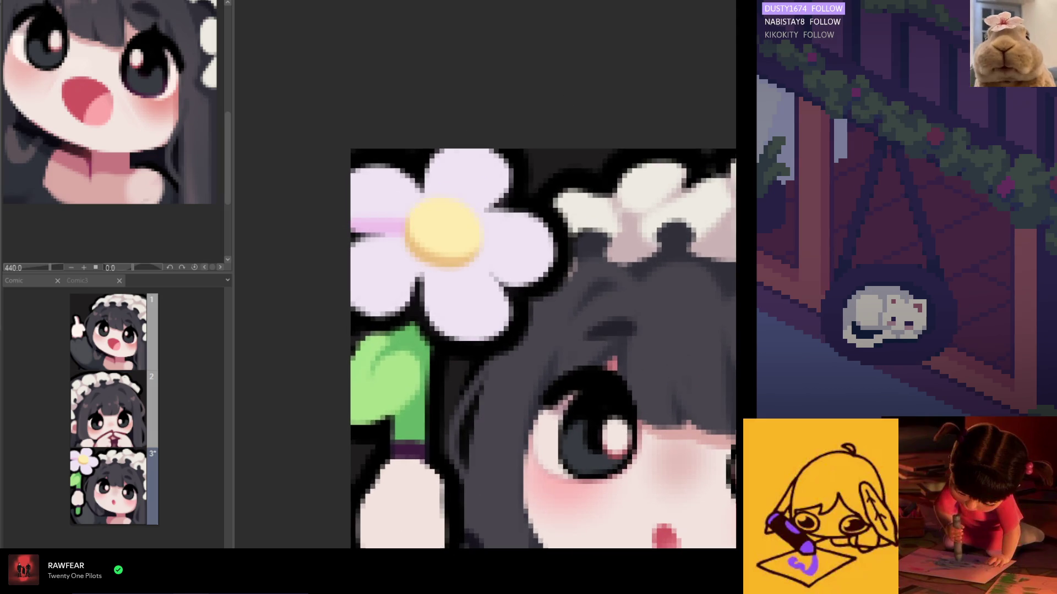
- Shade the left and right petals pink toward the centre, undoing and redrawing earlier strokes
key("ctrl+z")
left_click_drag(354, 224, 401, 225)
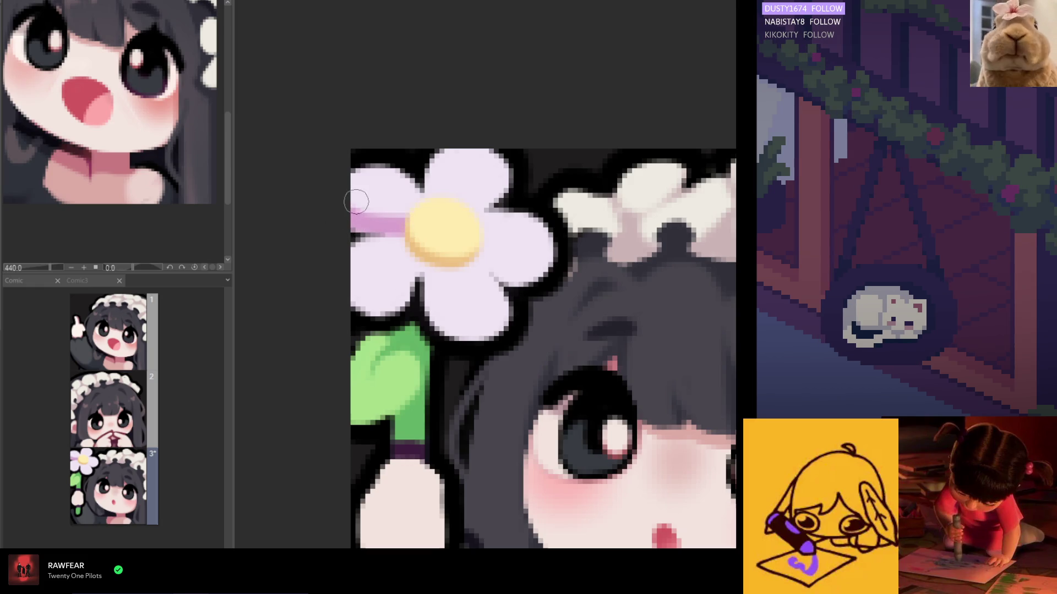
left_click_drag(354, 221, 405, 224)
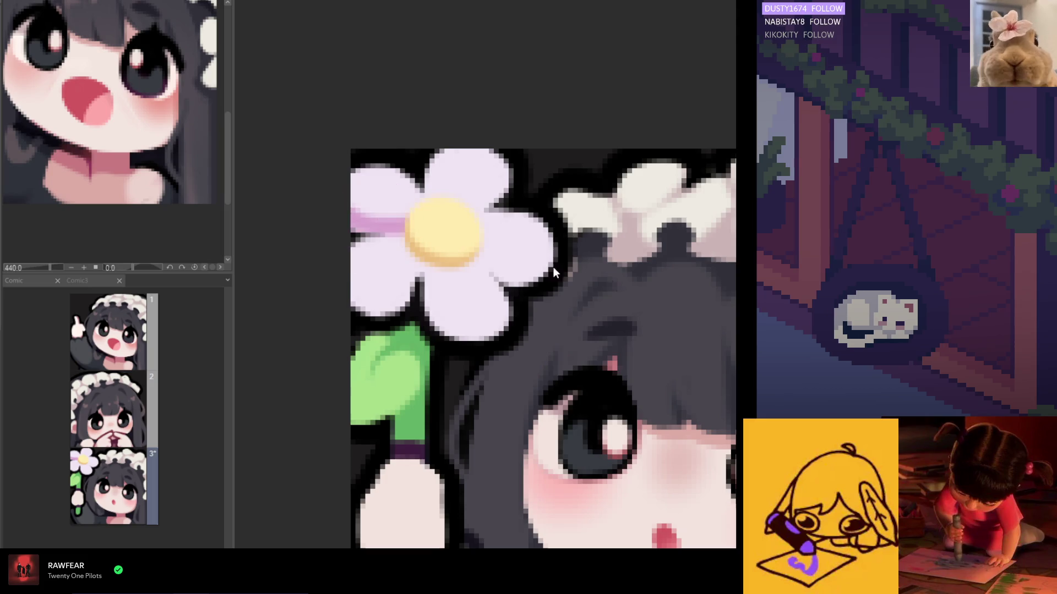
key("ctrl+z")
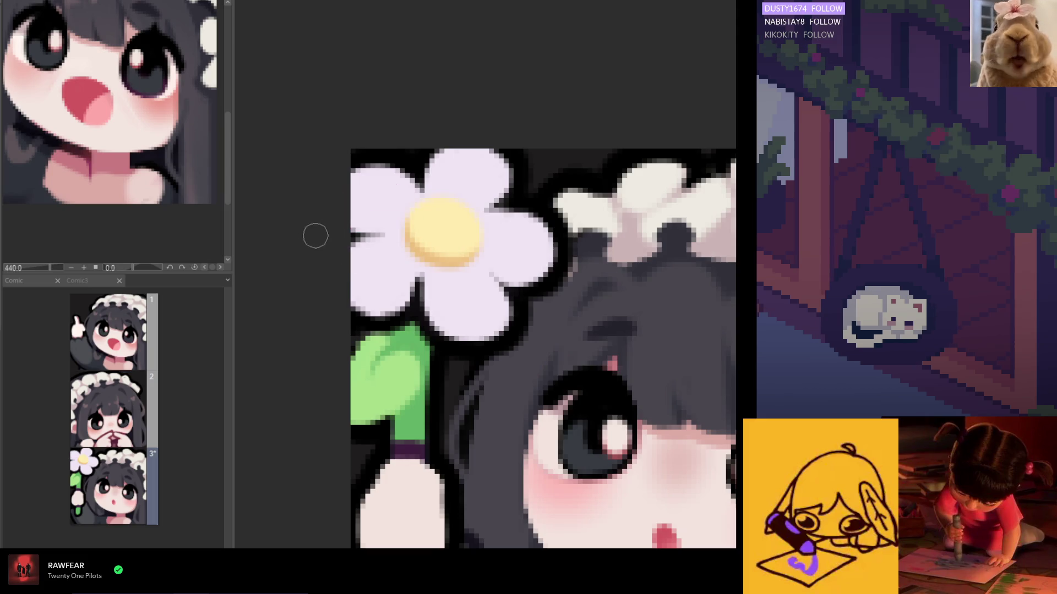
left_click_drag(356, 223, 405, 226)
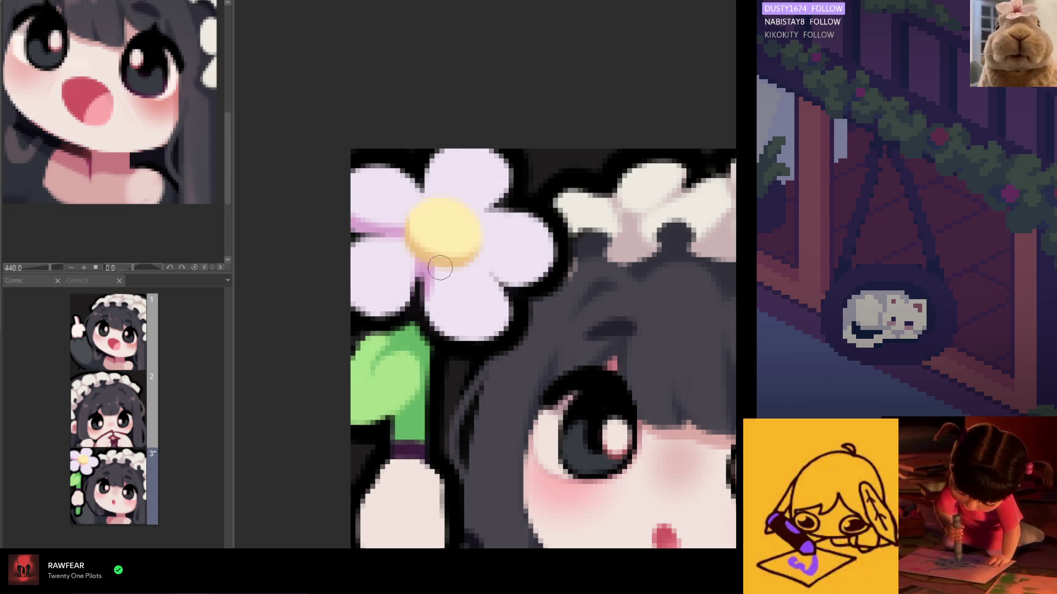
mouse_move(468, 263)
left_mouse_down()
mouse_move(533, 281)
mouse_move(541, 255)
left_mouse_up()
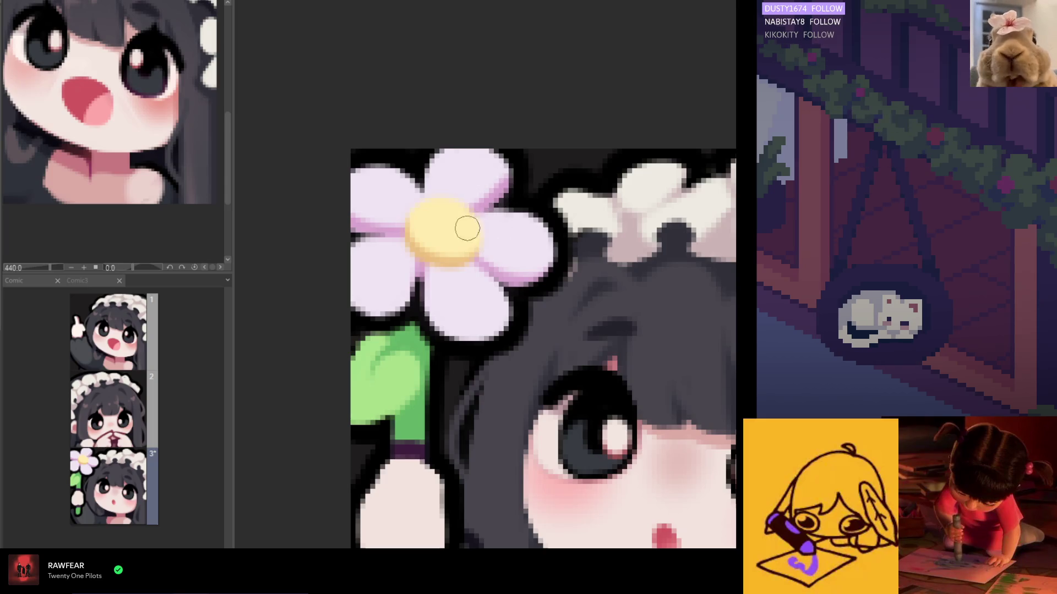
scroll(453, 179, "down", 5)
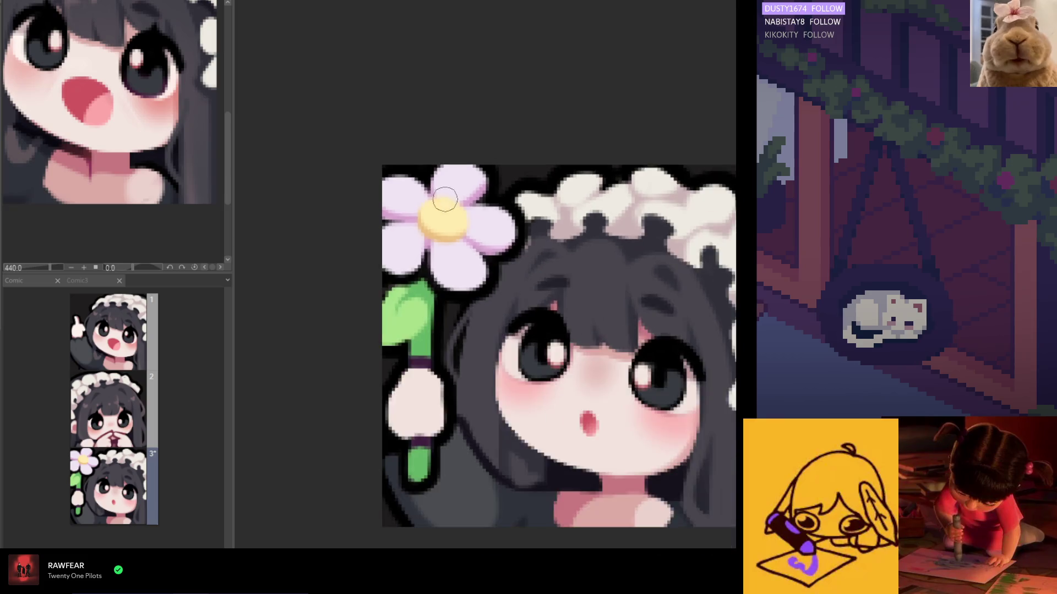
scroll(421, 238, "up", 3)
scroll(417, 241, "up", 2)
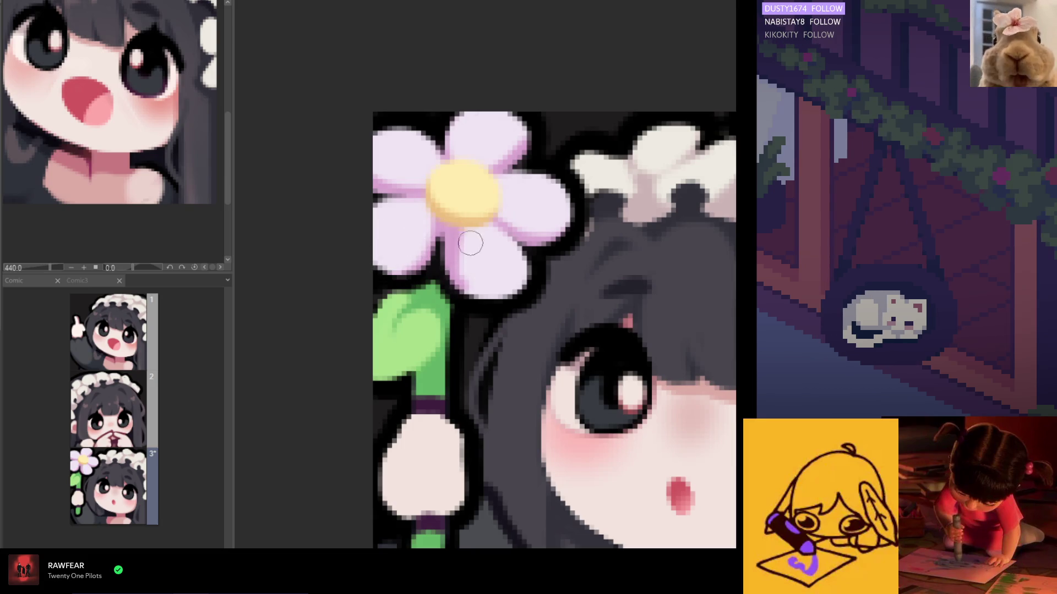
scroll(485, 280, "down", 3)
scroll(484, 279, "up", 3)
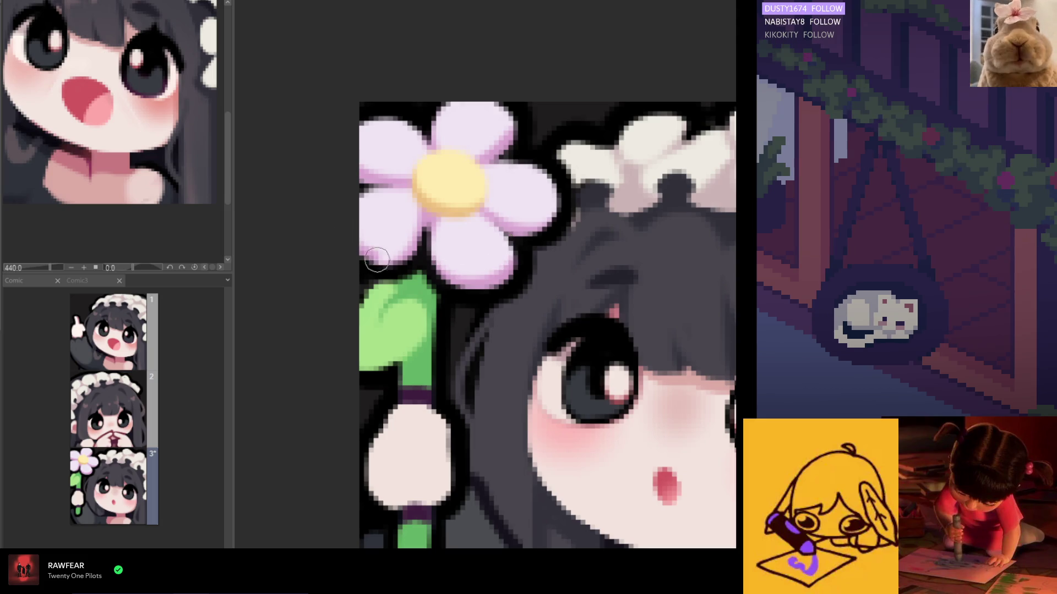
scroll(385, 237, "down", 5)
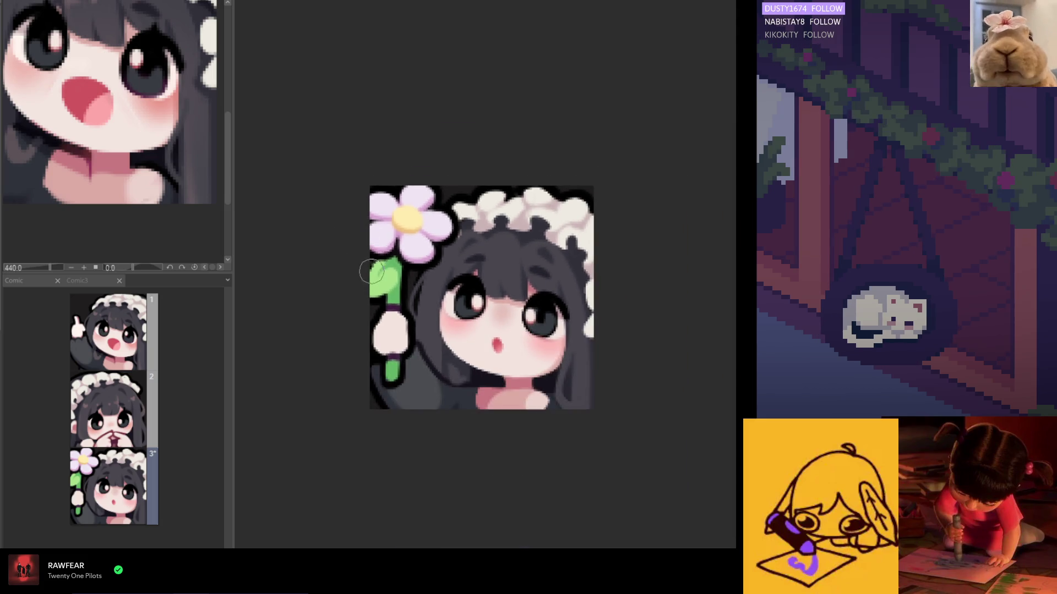
- Touch up the yellow centre toward the right, mirroring the canvas view to review and flipping back
key("h")
key("h")
scroll(488, 276, "up", 2)
scroll(463, 247, "up", 3)
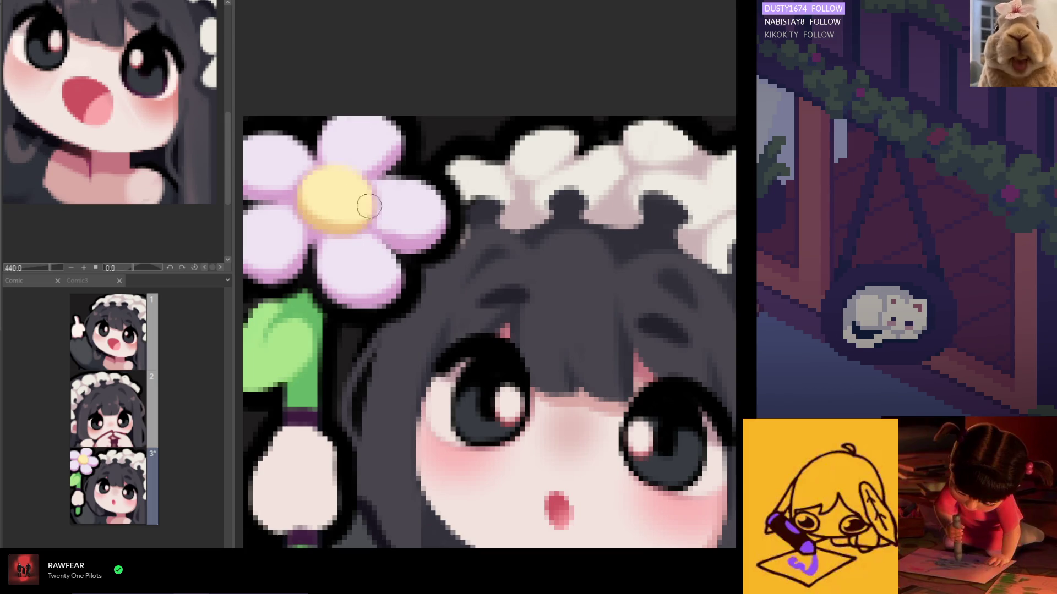
scroll(362, 221, "down", 2)
scroll(355, 222, "down", 2)
scroll(347, 227, "down", 1)
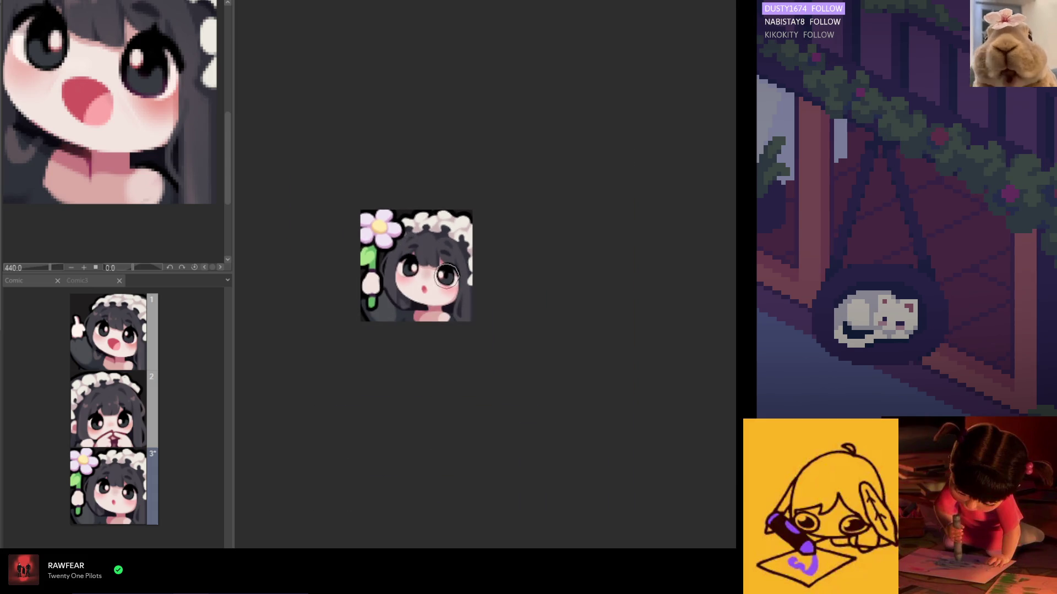
scroll(343, 229, "up", 1)
scroll(343, 233, "up", 1)
scroll(342, 233, "up", 2)
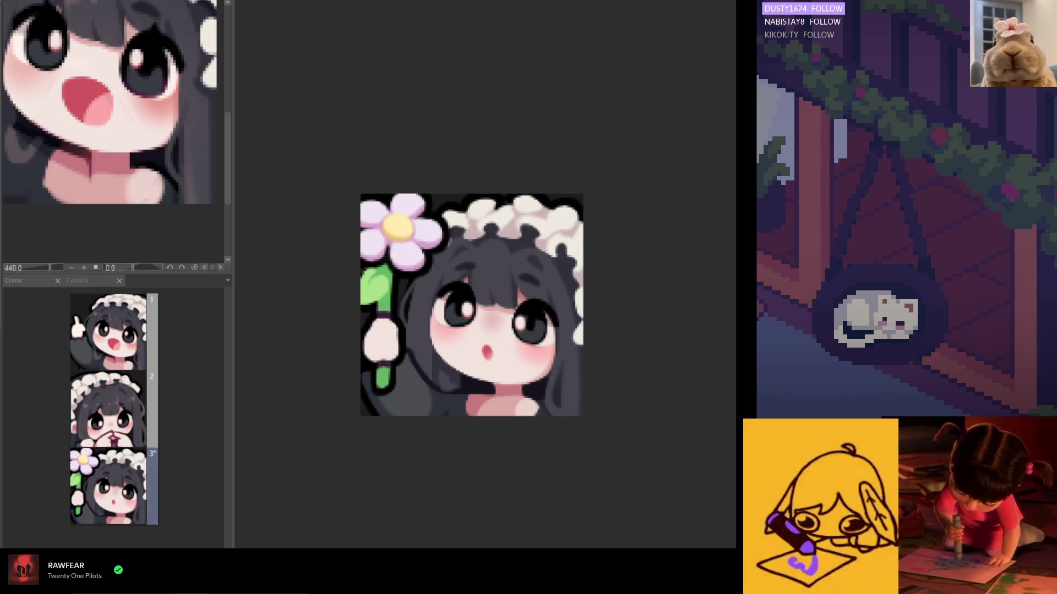
scroll(369, 216, "up", 2)
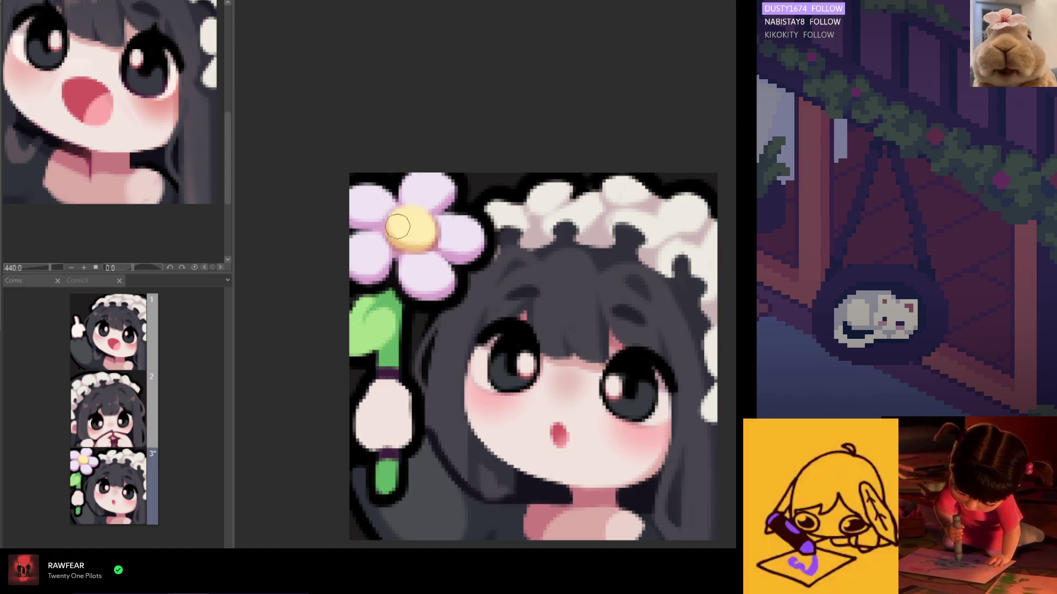
left_click_drag(411, 232, 423, 224)
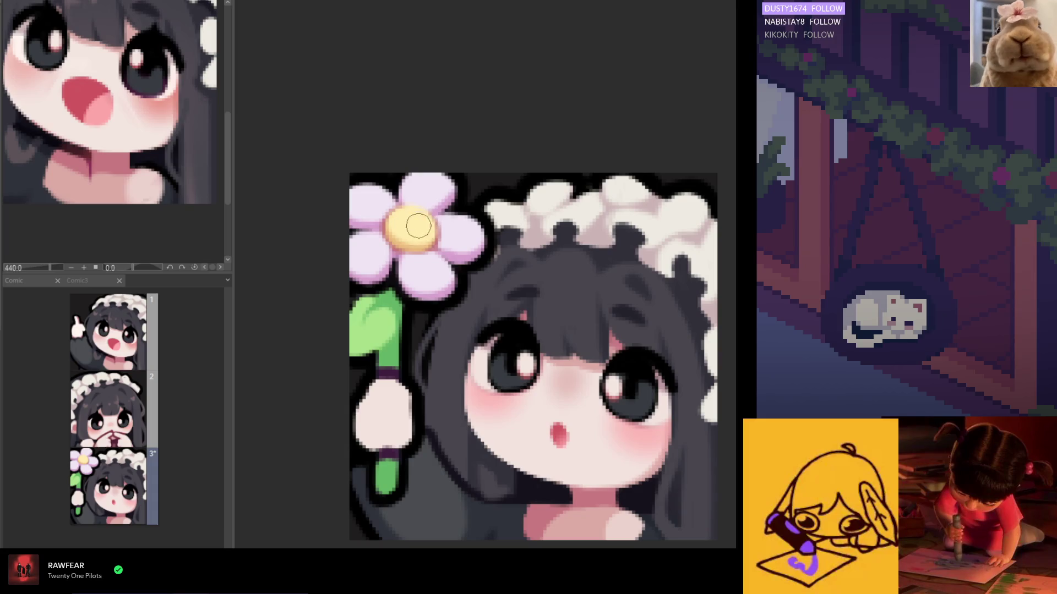
scroll(429, 174, "down", 2)
scroll(441, 158, "down", 2)
scroll(429, 183, "up", 2)
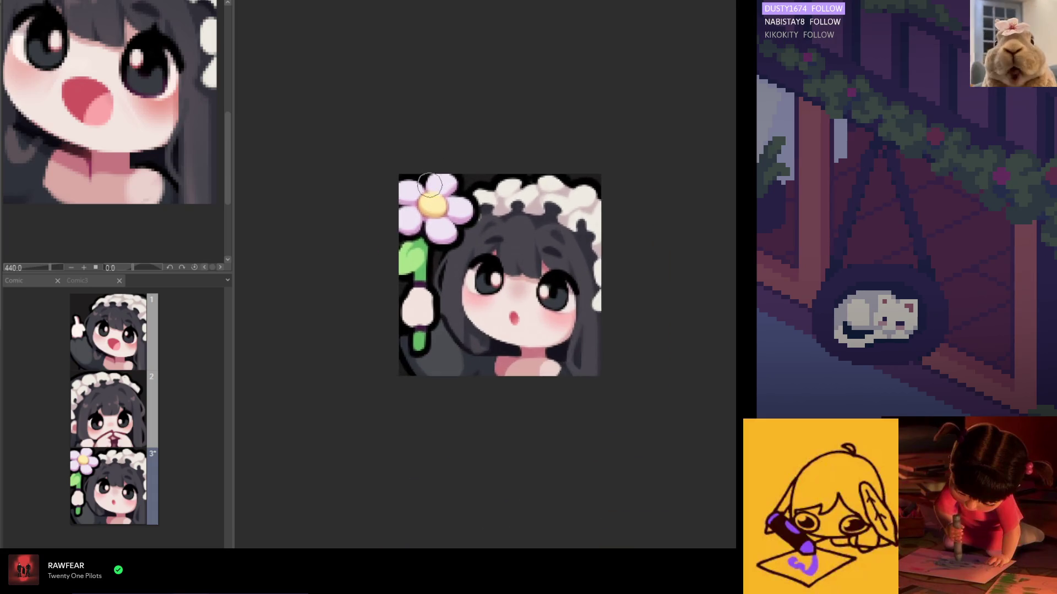
scroll(429, 183, "up", 1)
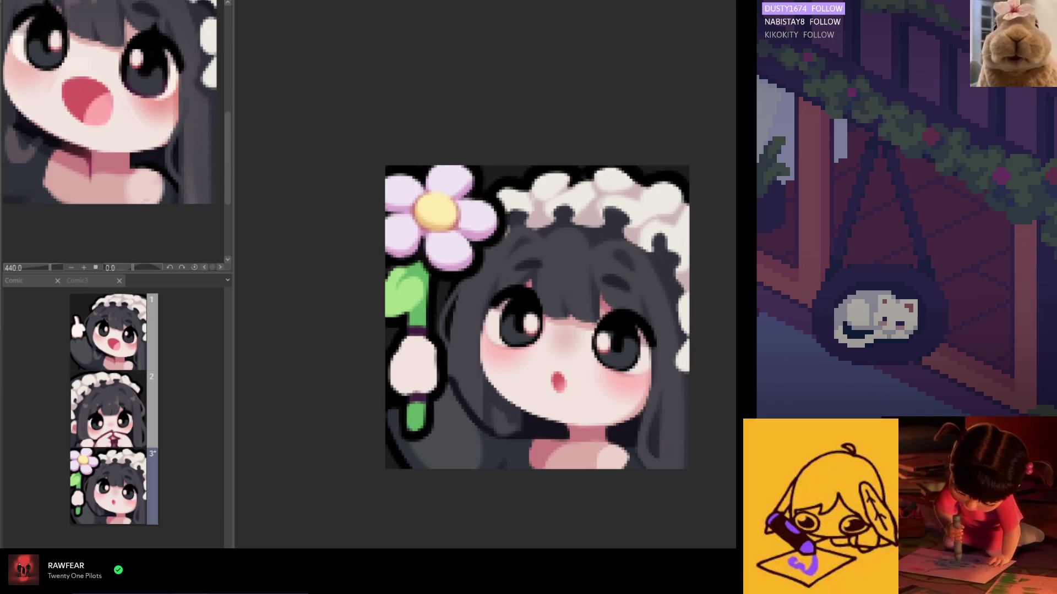
scroll(413, 186, "up", 1)
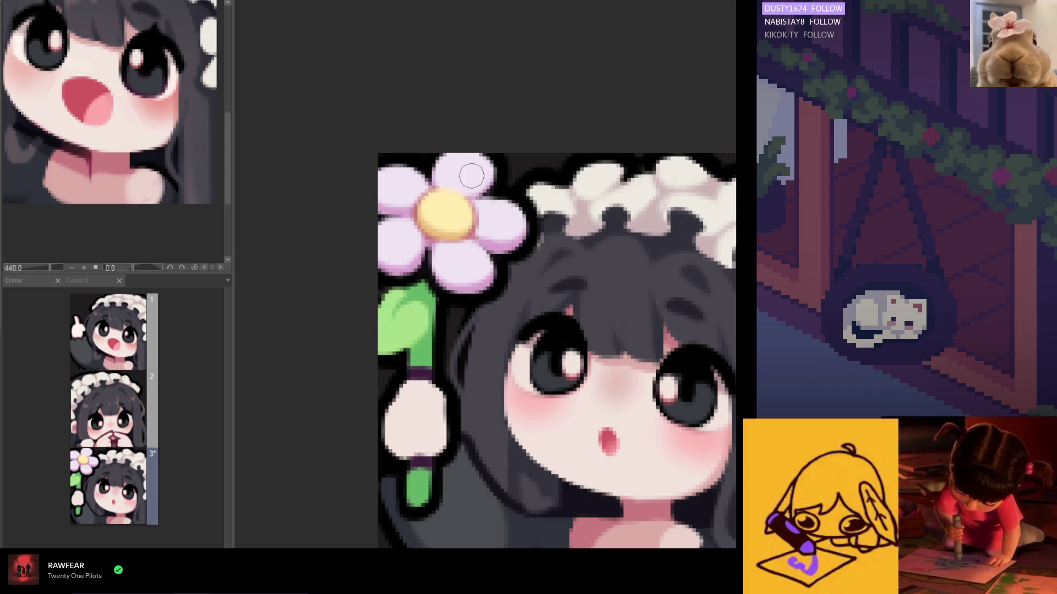
scroll(479, 298, "down", 2)
scroll(479, 314, "down", 2)
key("h")
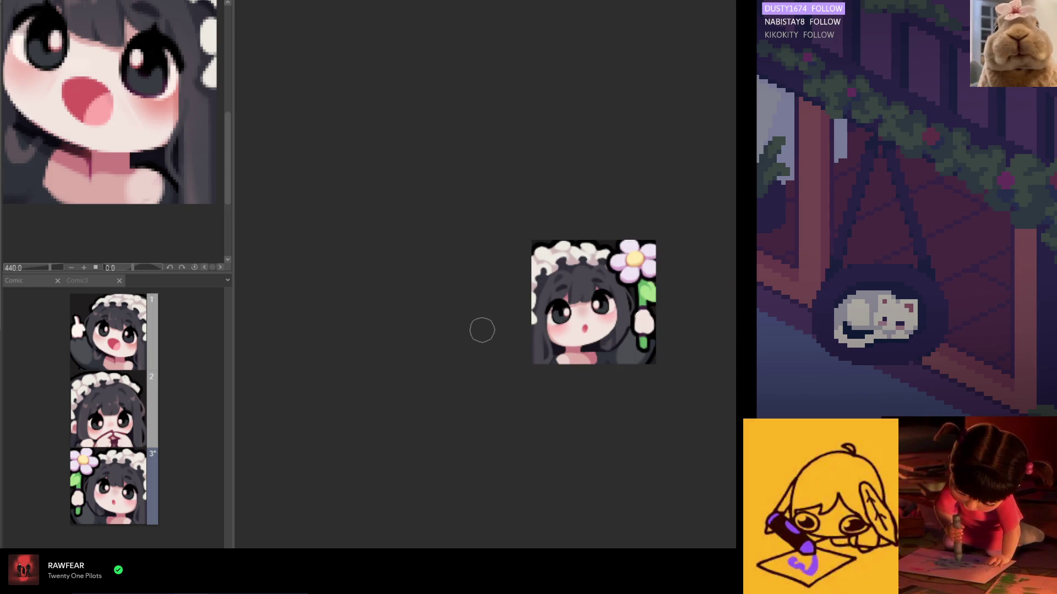
key("h")
scroll(471, 306, "up", 1)
scroll(458, 272, "up", 2)
scroll(447, 250, "up", 1)
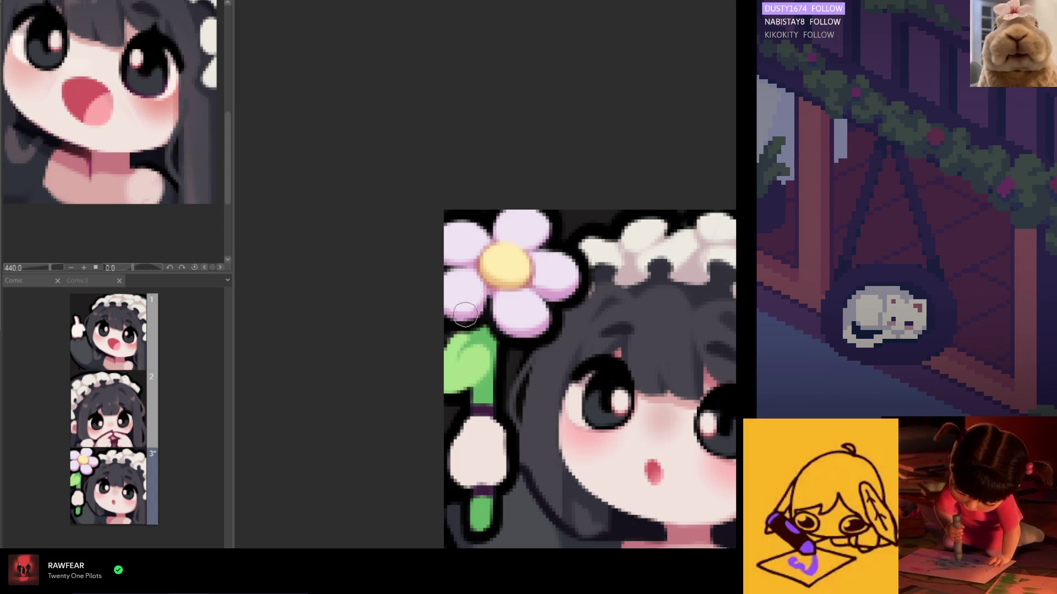
scroll(446, 311, "up", 1)
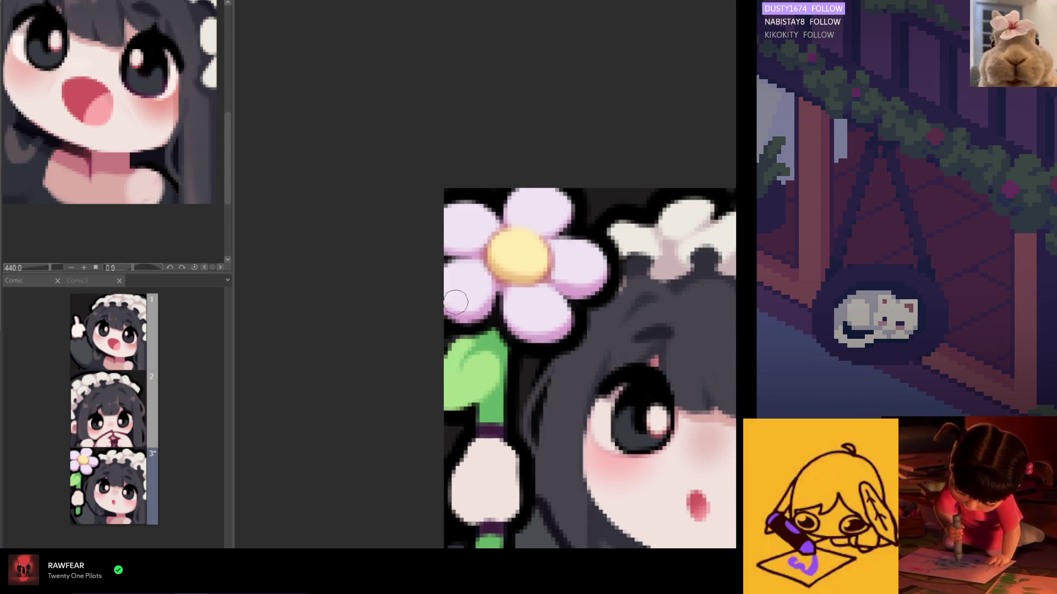
scroll(457, 306, "down", 4)
scroll(458, 356, "down", 2)
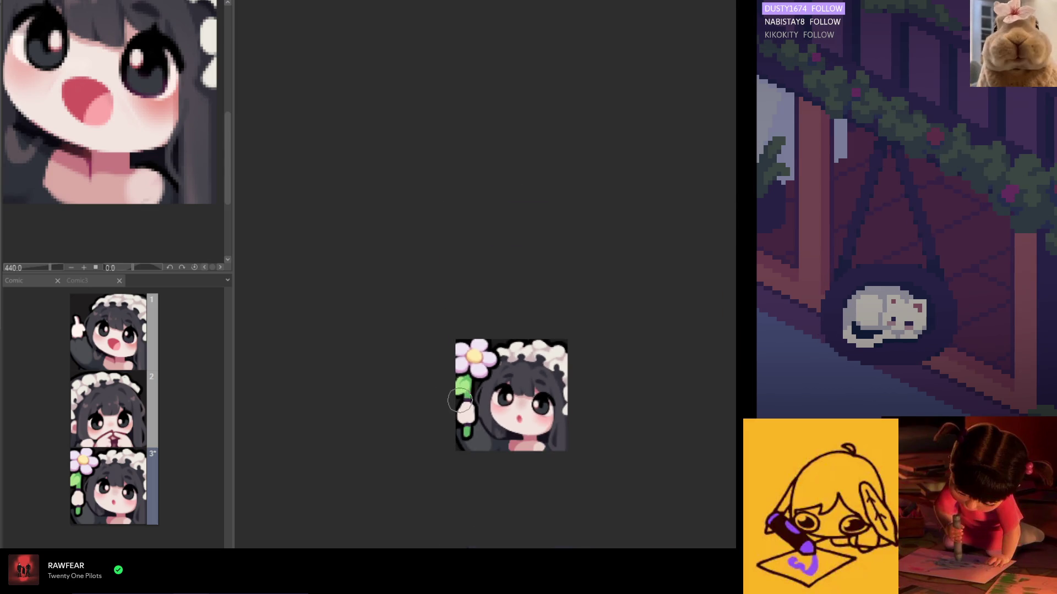
scroll(461, 411, "down", 1)
scroll(462, 418, "up", 1)
scroll(461, 418, "up", 2)
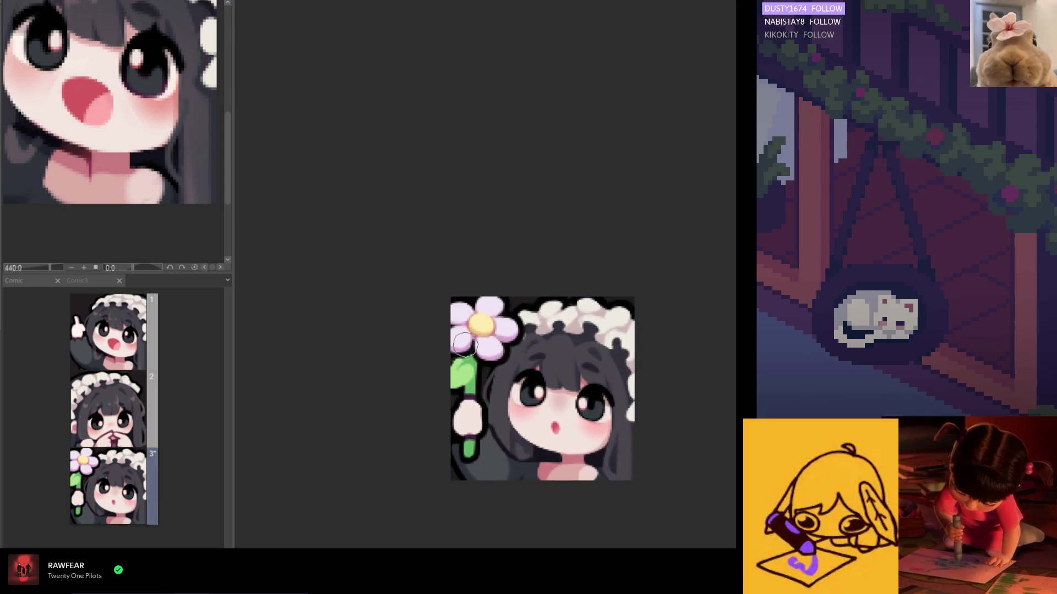
scroll(462, 418, "up", 1)
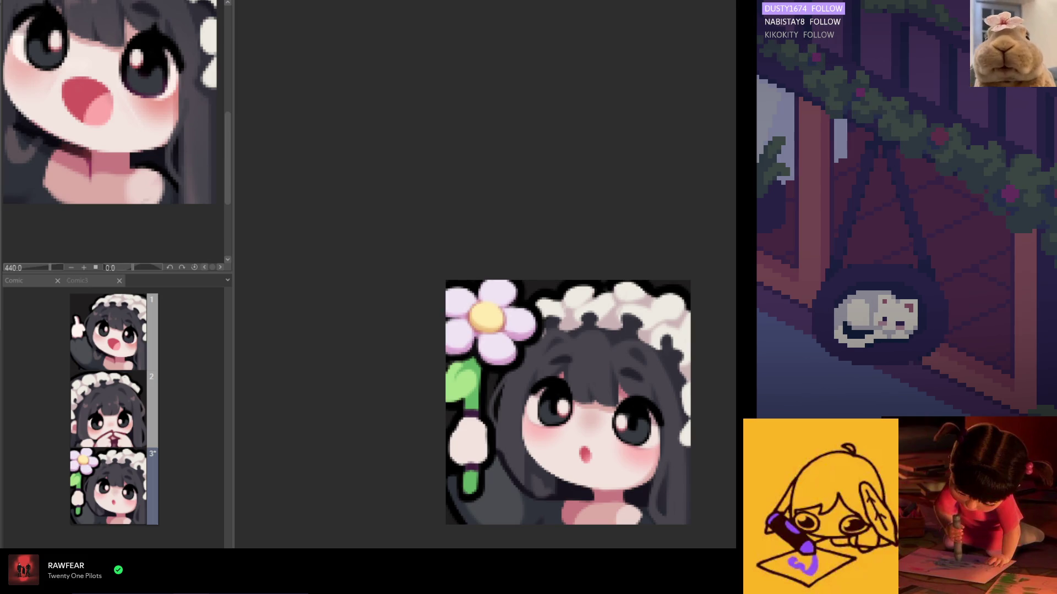
scroll(464, 347, "up", 1)
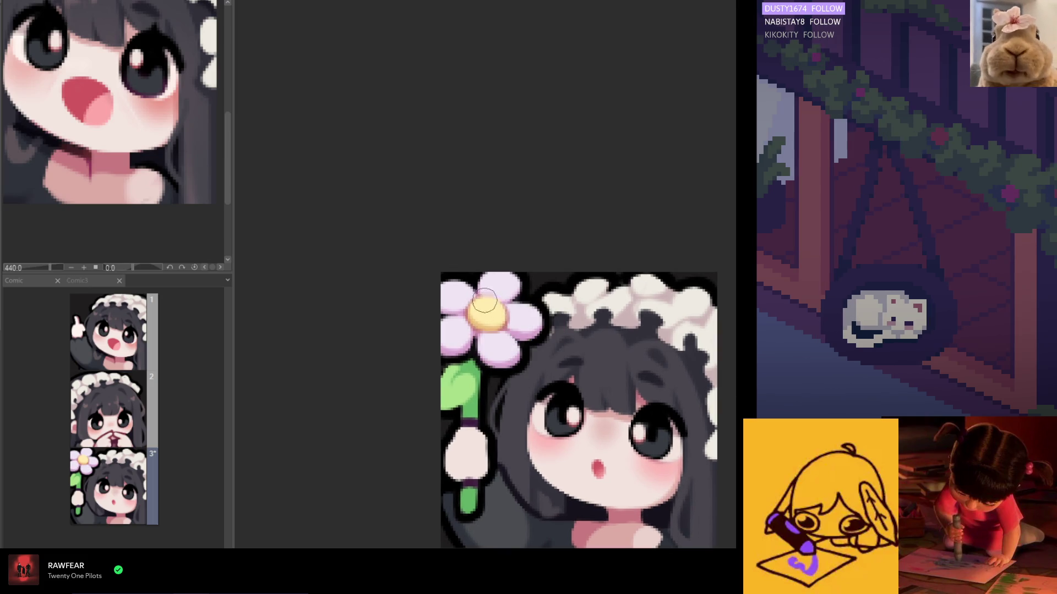
scroll(488, 290, "down", 2)
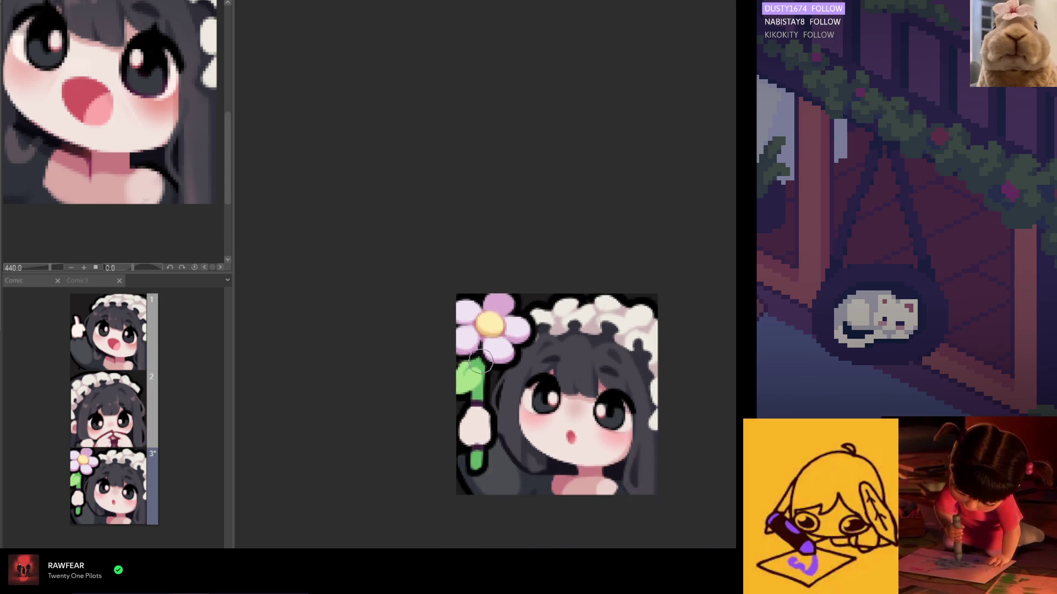
scroll(489, 323, "up", 2)
scroll(504, 312, "up", 1)
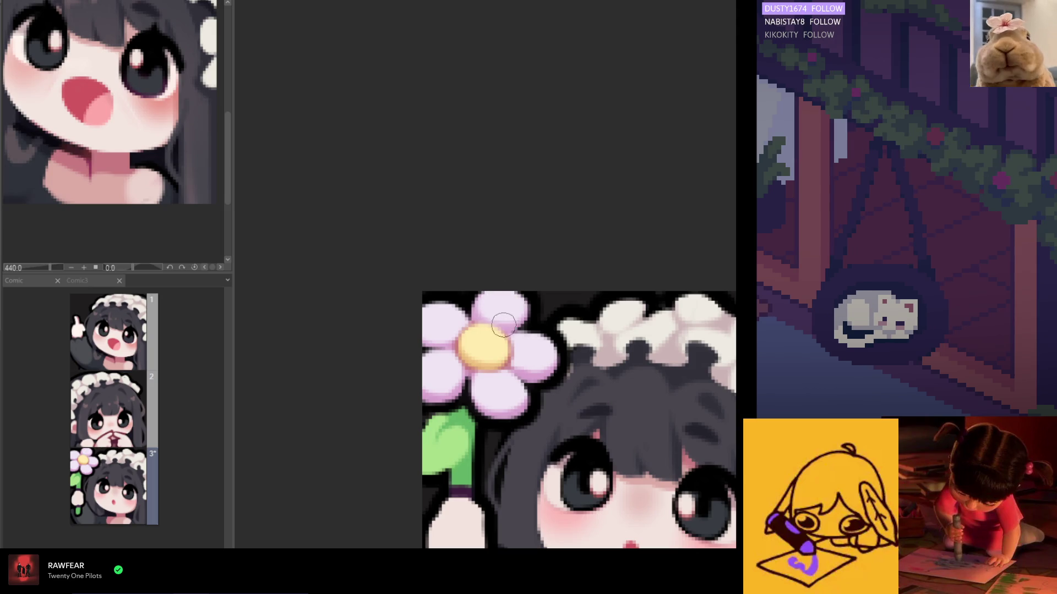
left_click_drag(451, 310, 456, 315)
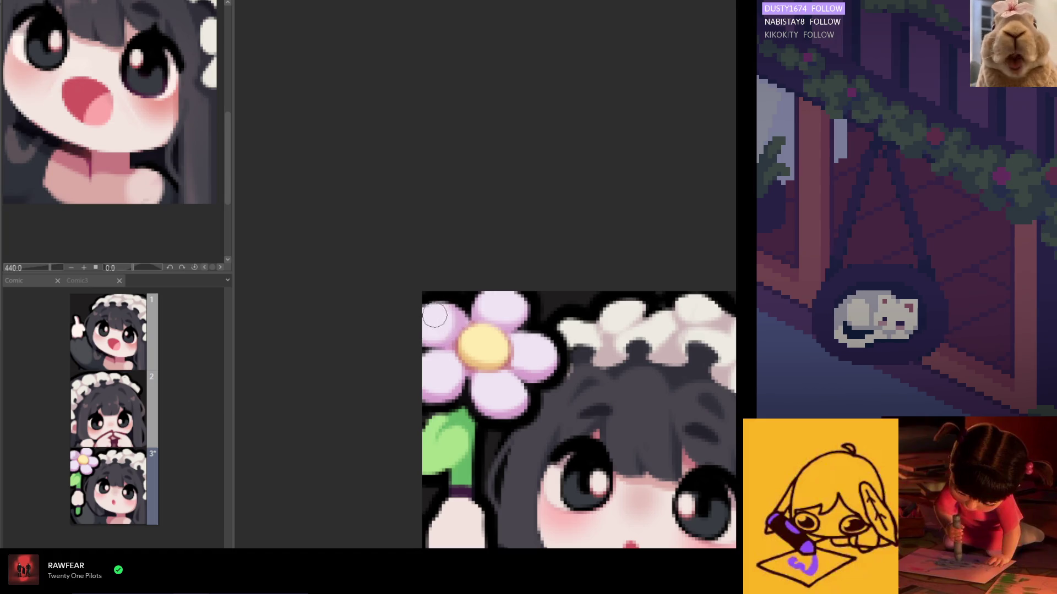
scroll(487, 318, "down", 5)
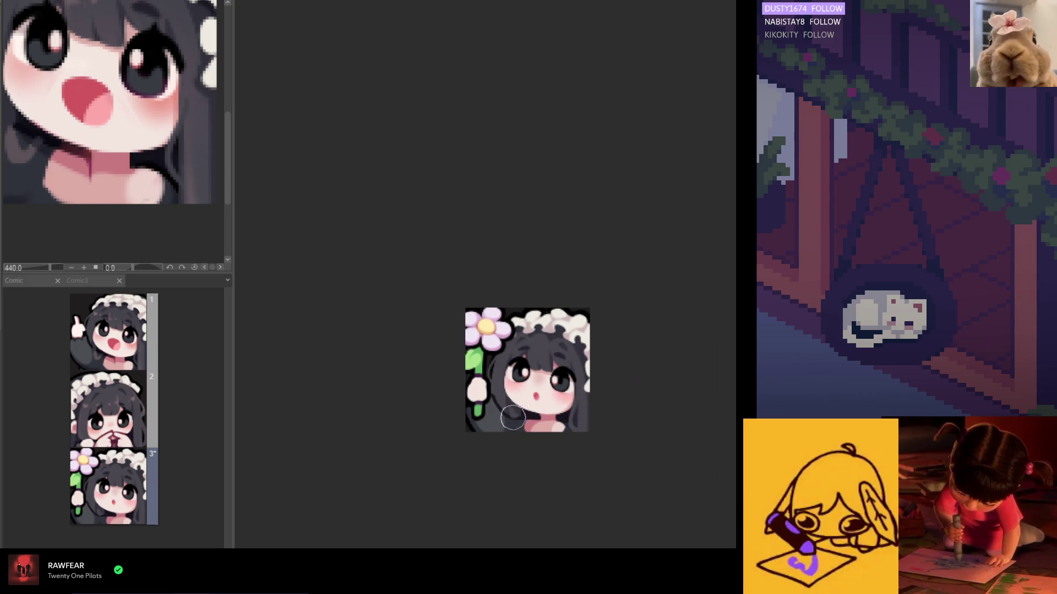
scroll(512, 418, "up", 5)
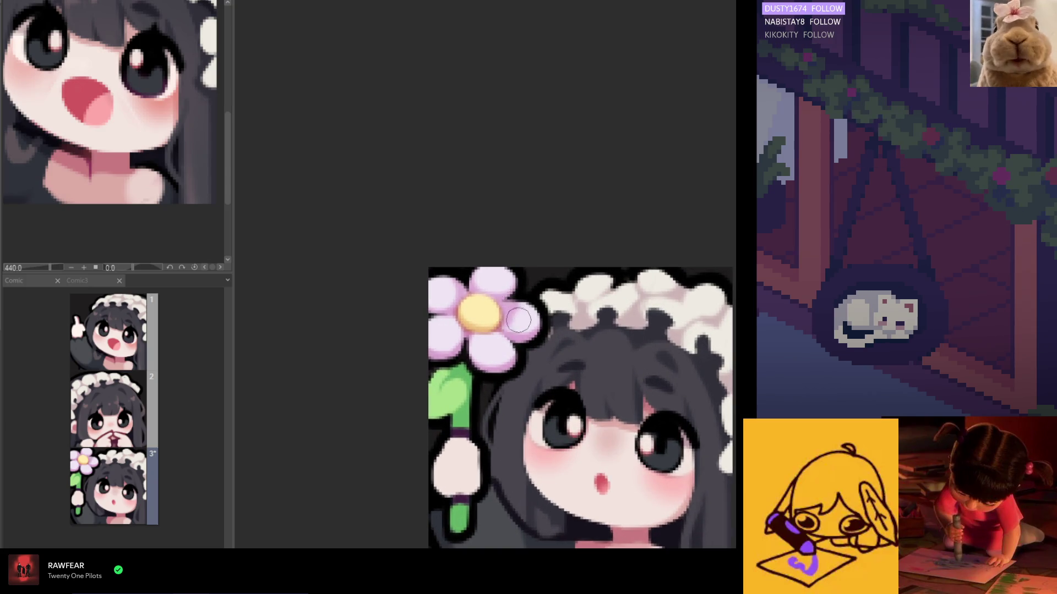
scroll(519, 321, "down", 2)
scroll(519, 330, "down", 2)
scroll(516, 355, "down", 1)
key("h")
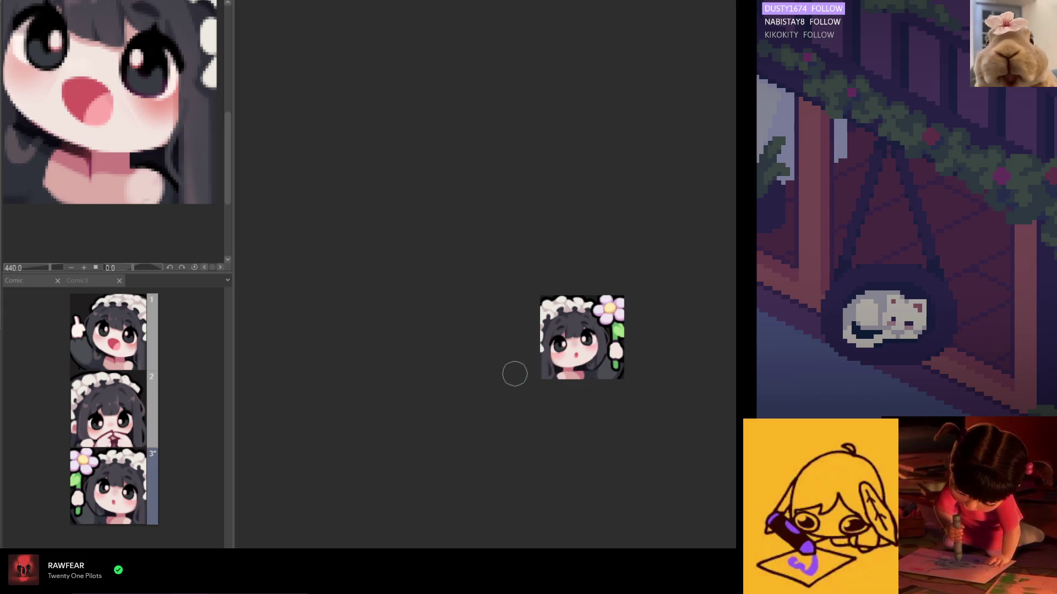
key("h")
scroll(511, 320, "up", 1)
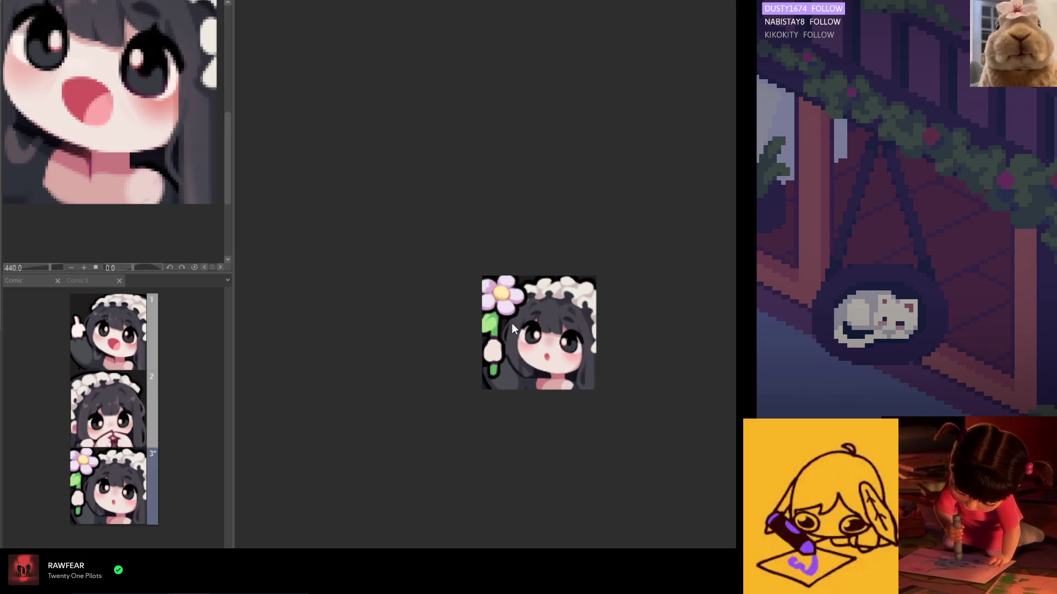
scroll(512, 323, "up", 1)
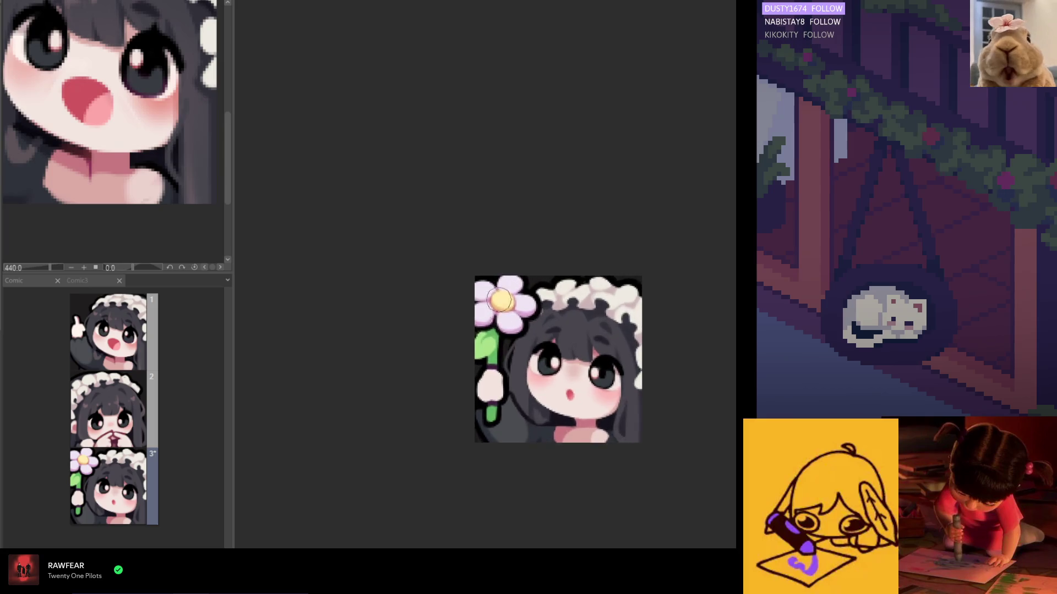
scroll(495, 301, "up", 2)
scroll(493, 301, "up", 1)
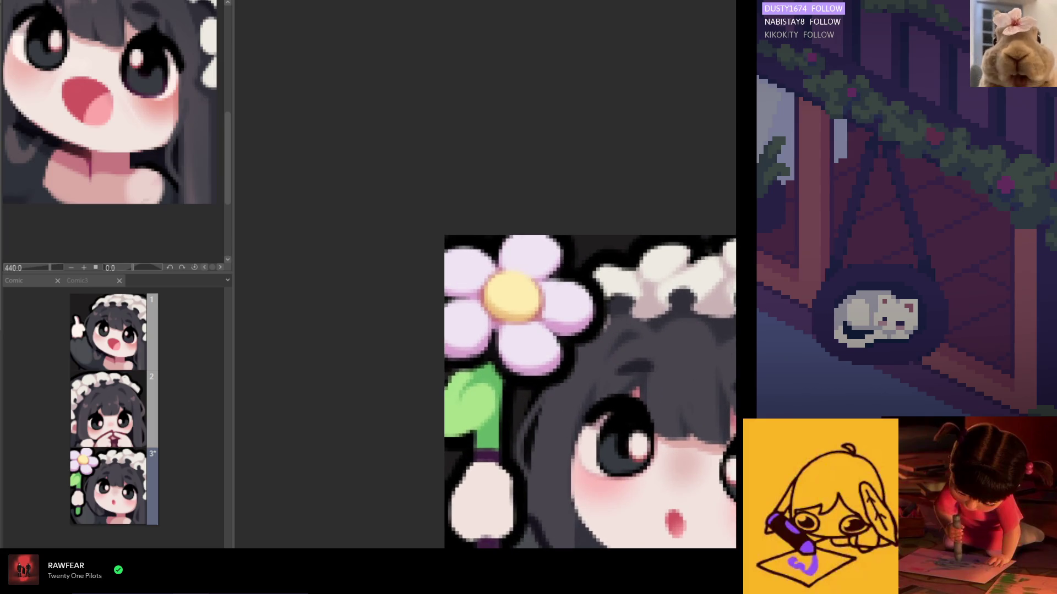
scroll(493, 281, "up", 1)
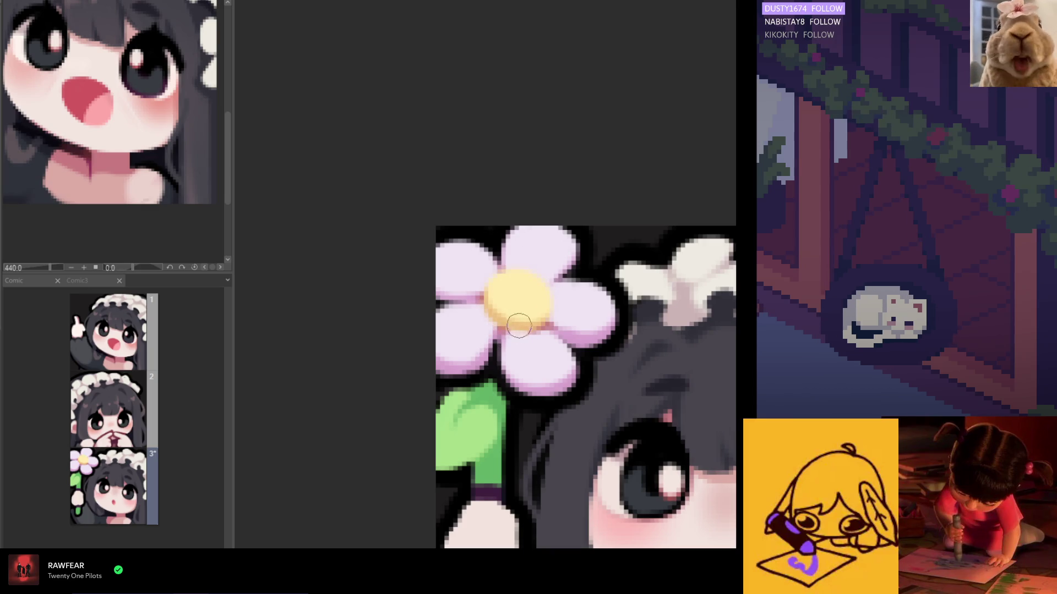
scroll(520, 342, "down", 4)
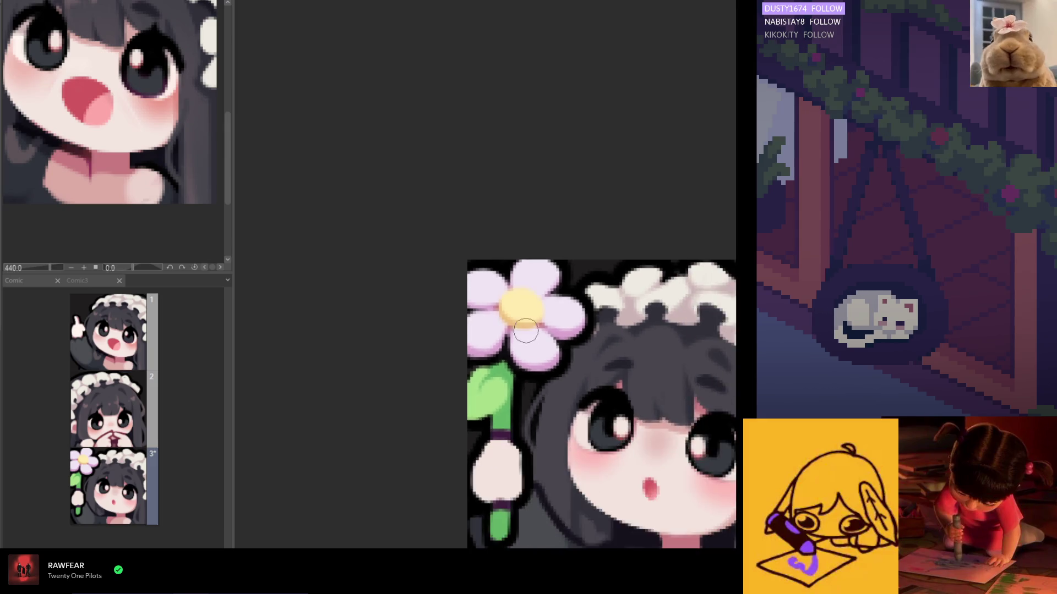
scroll(545, 356, "down", 2)
scroll(545, 356, "down", 1)
scroll(529, 340, "up", 2)
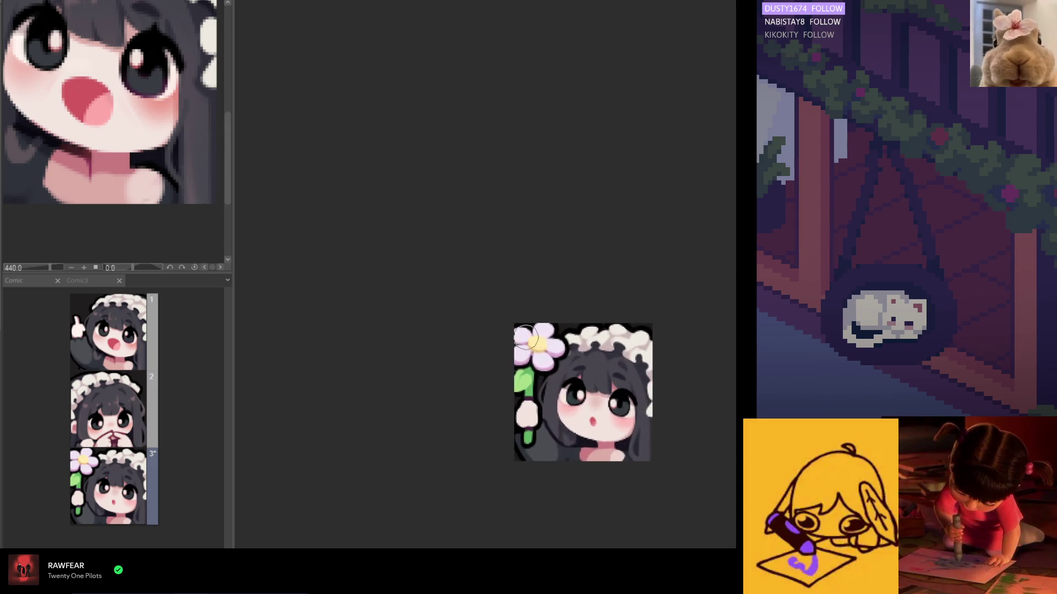
scroll(525, 337, "up", 4)
scroll(525, 337, "down", 1)
scroll(483, 337, "down", 1)
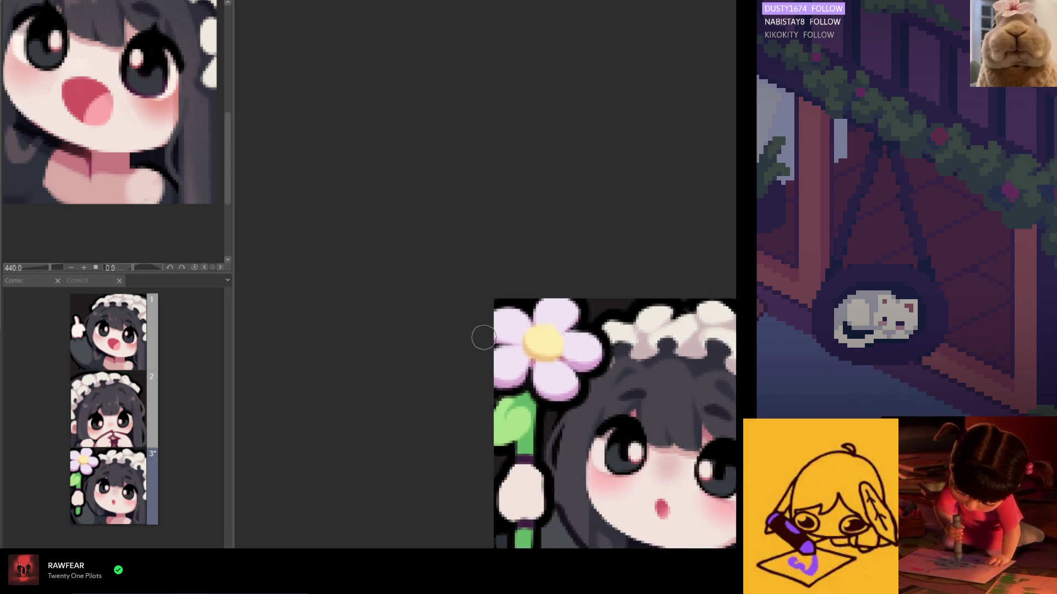
scroll(583, 365, "down", 2)
scroll(583, 364, "down", 1)
key("h")
scroll(569, 382, "up", 1)
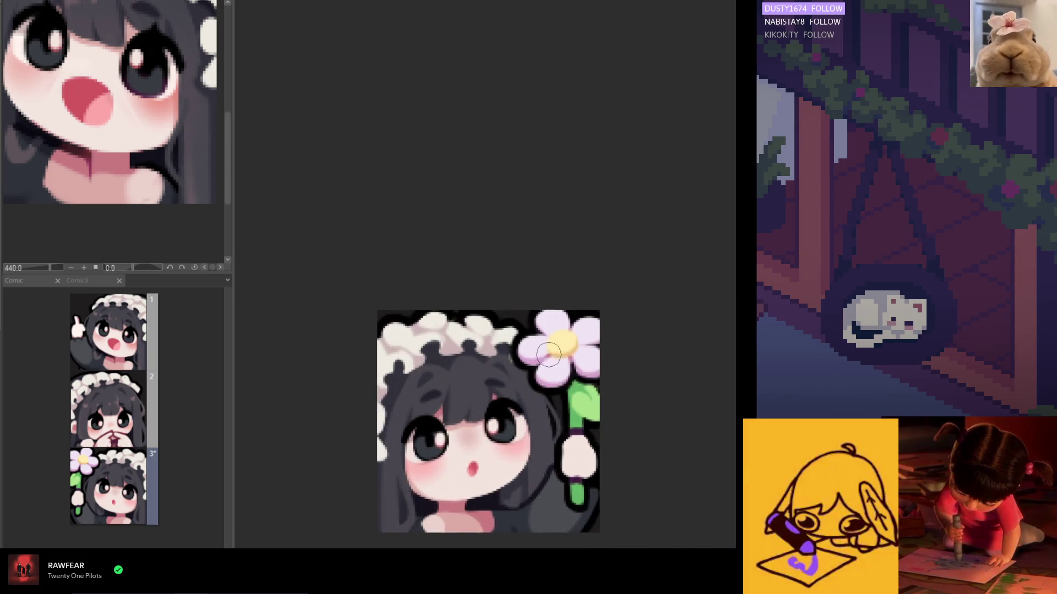
scroll(566, 375, "up", 1)
scroll(564, 368, "down", 1)
scroll(564, 369, "down", 1)
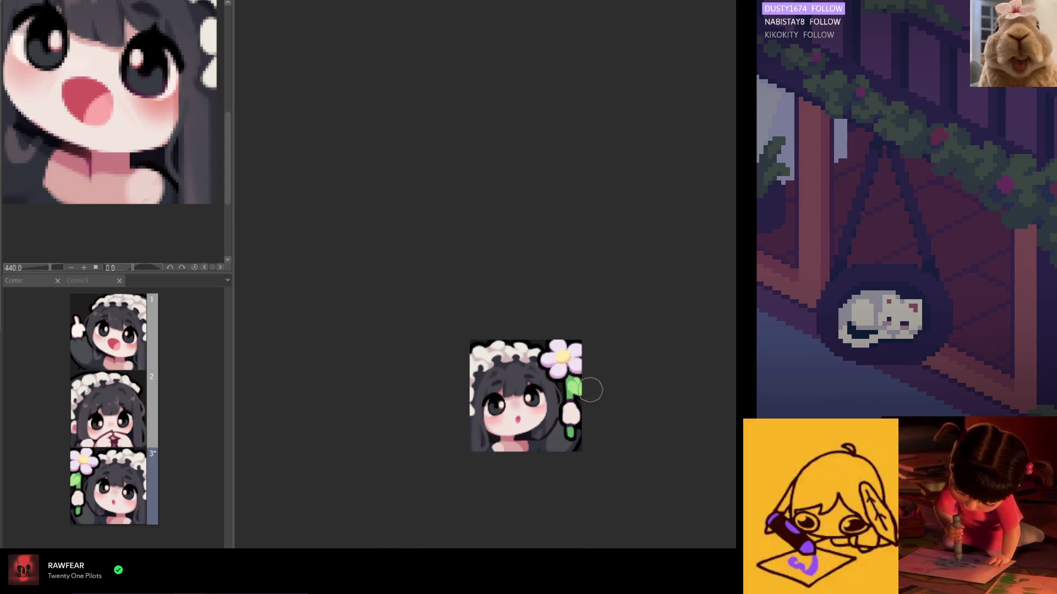
key("h")
scroll(585, 374, "down", 1)
scroll(577, 346, "down", 1)
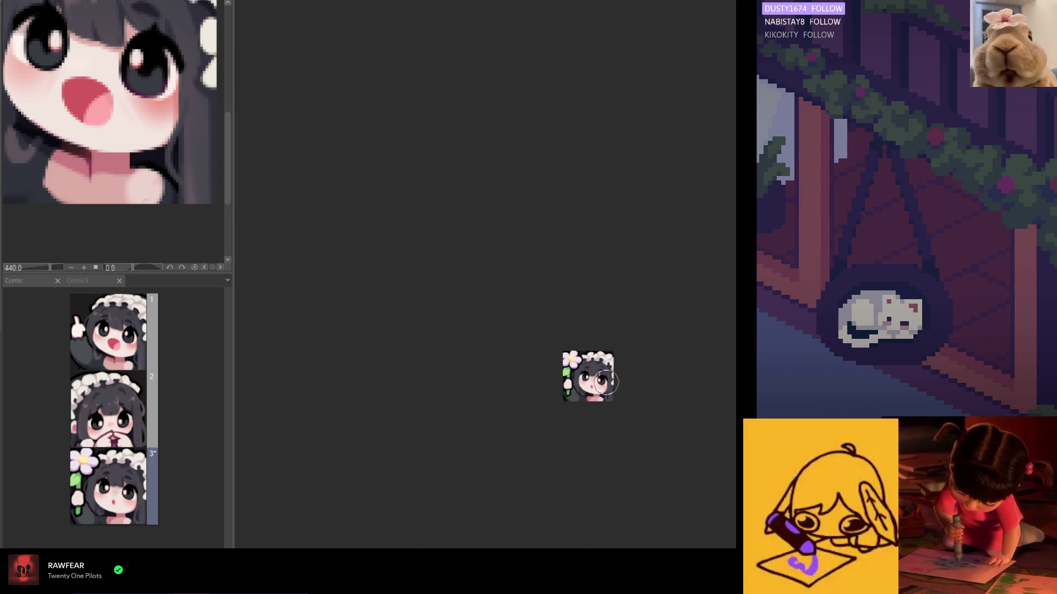
scroll(568, 363, "up", 1)
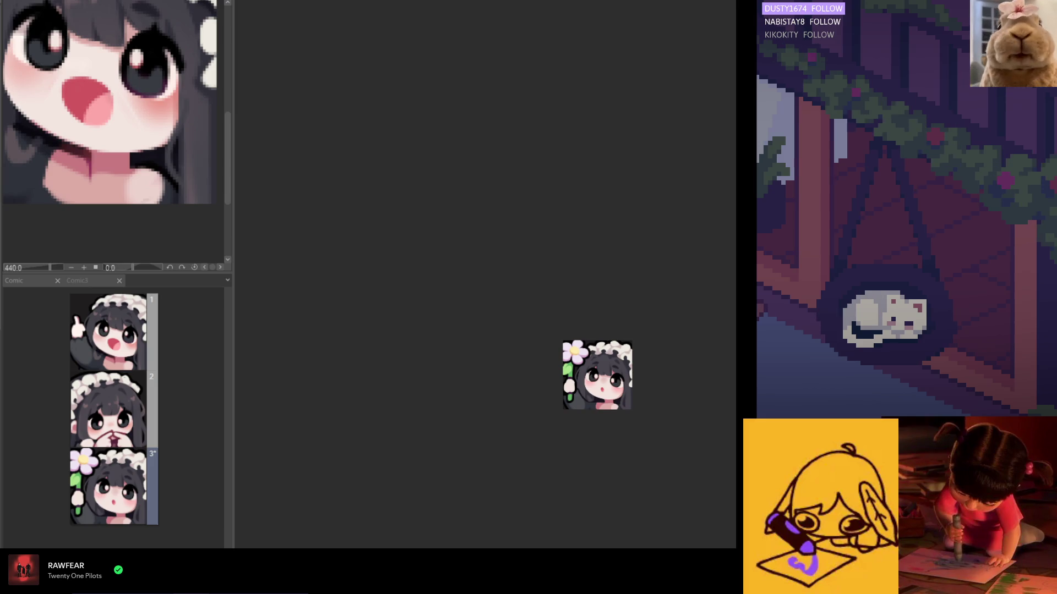
scroll(568, 369, "up", 1)
scroll(570, 372, "up", 1)
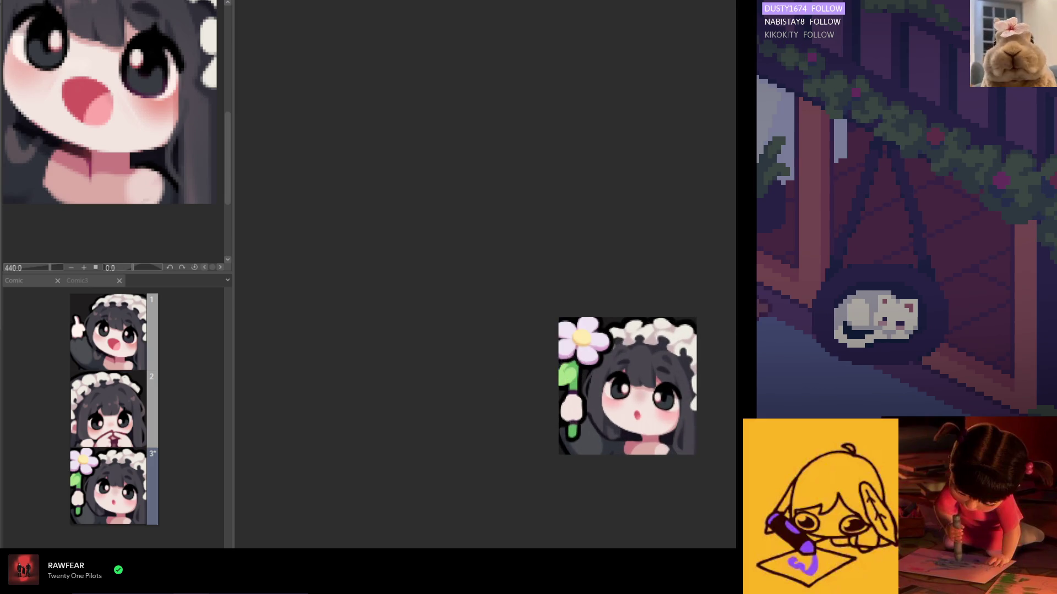
scroll(588, 313, "up", 1)
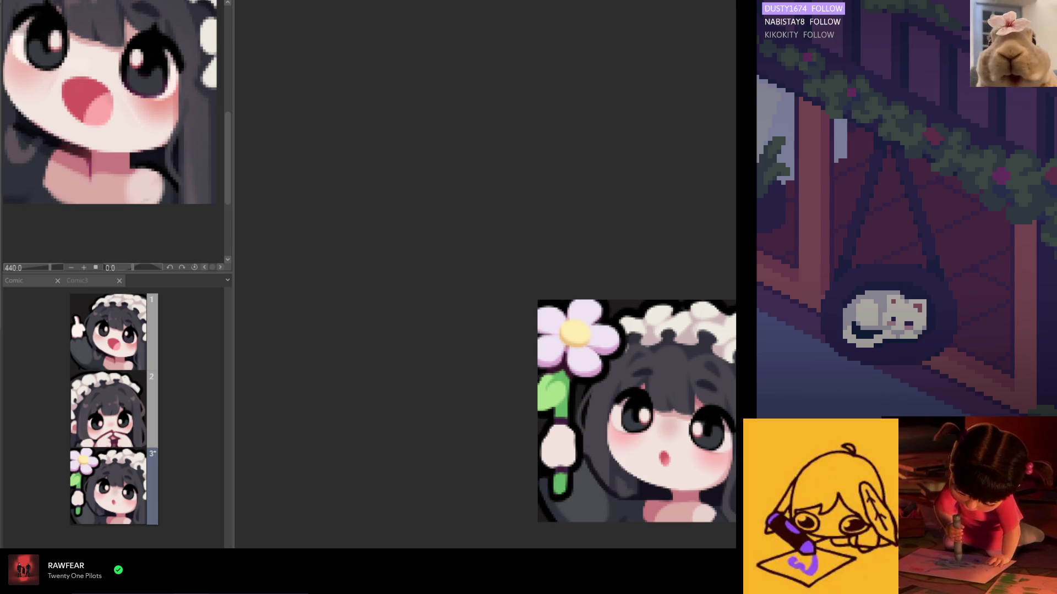
scroll(562, 376, "up", 1)
scroll(562, 376, "up", 1)
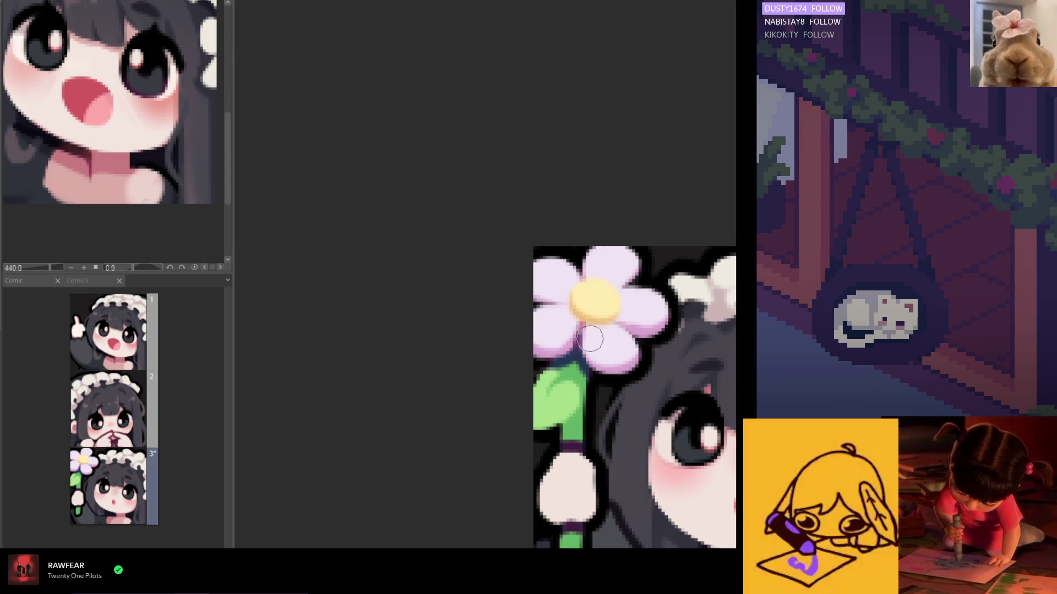
scroll(592, 343, "down", 2)
scroll(603, 322, "down", 2)
scroll(615, 288, "down", 1)
scroll(615, 289, "up", 1)
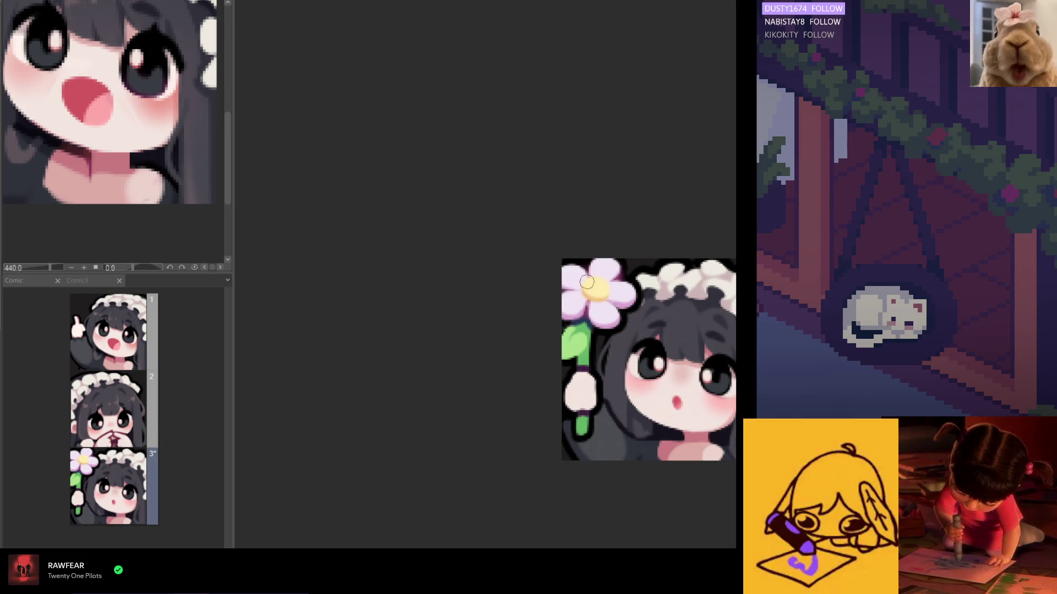
scroll(578, 272, "down", 2)
scroll(609, 286, "down", 1)
scroll(613, 281, "down", 1)
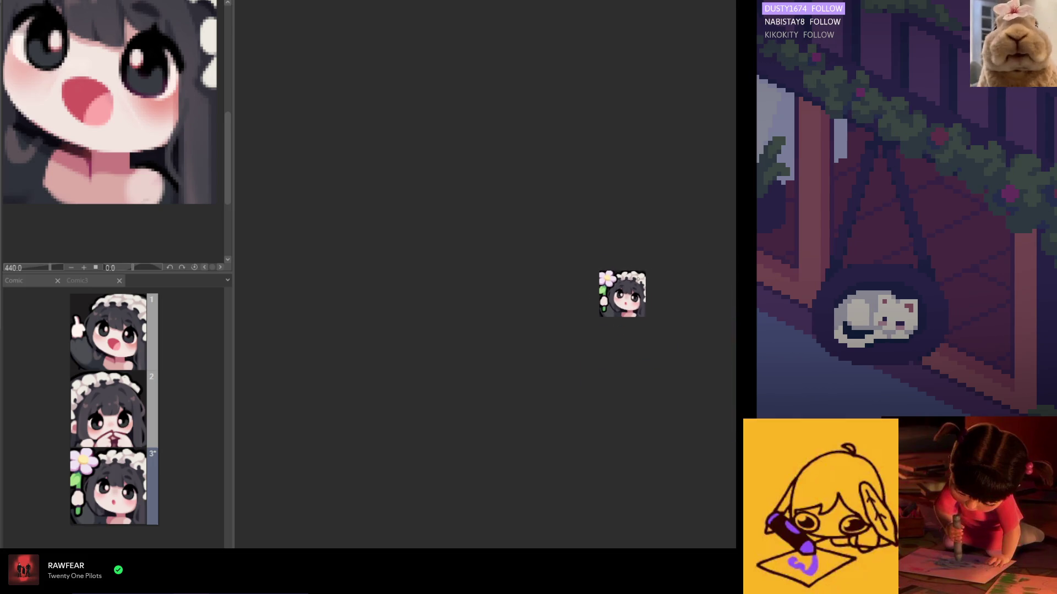
scroll(640, 281, "up", 1)
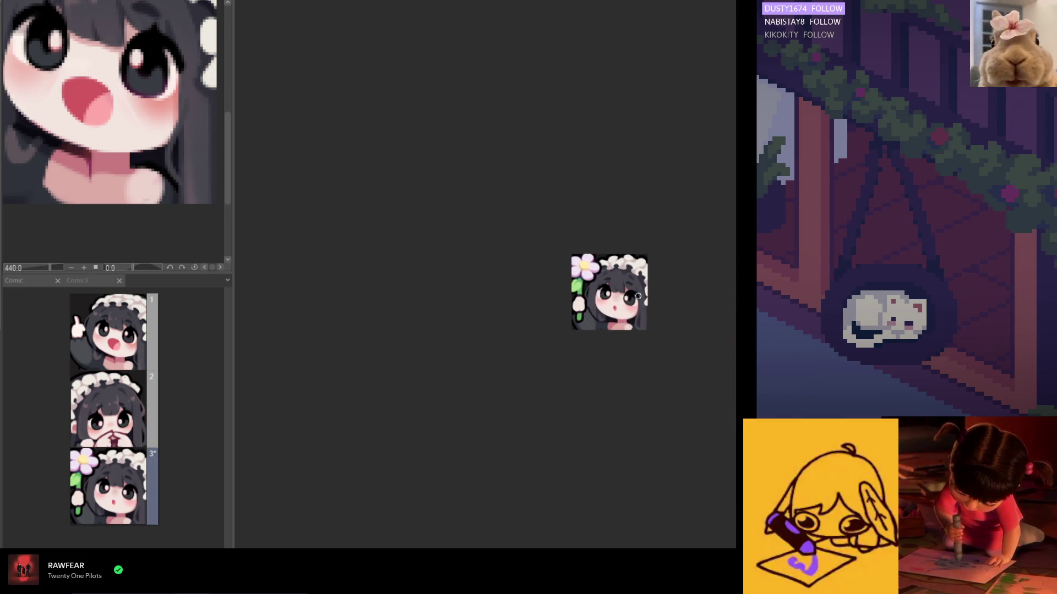
scroll(629, 286, "up", 1)
scroll(625, 289, "up", 1)
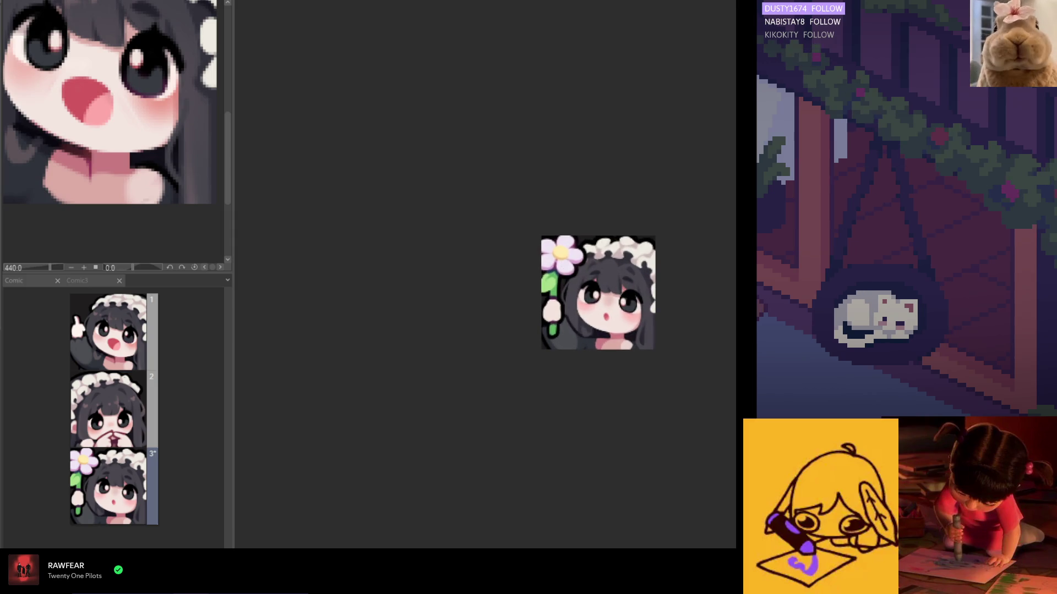
scroll(514, 280, "up", 1)
scroll(528, 264, "up", 1)
- Sample a yellow from the artwork and enlarge the brush for texturing the centre
left_click(575, 246)
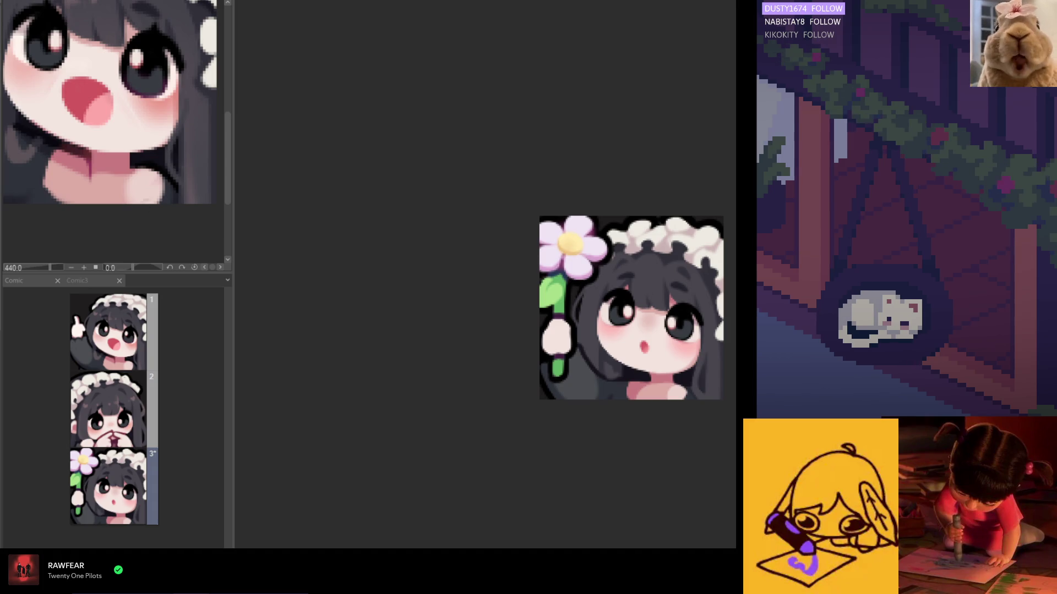
scroll(548, 299, "up", 2)
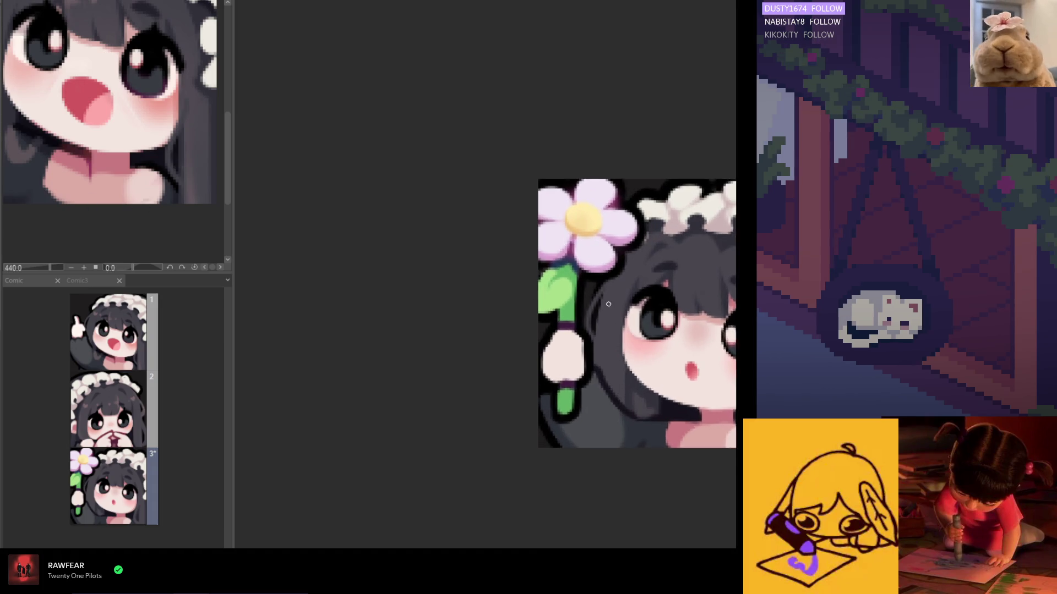
key("bracketright")
key("bracketright")
key("bracketright")
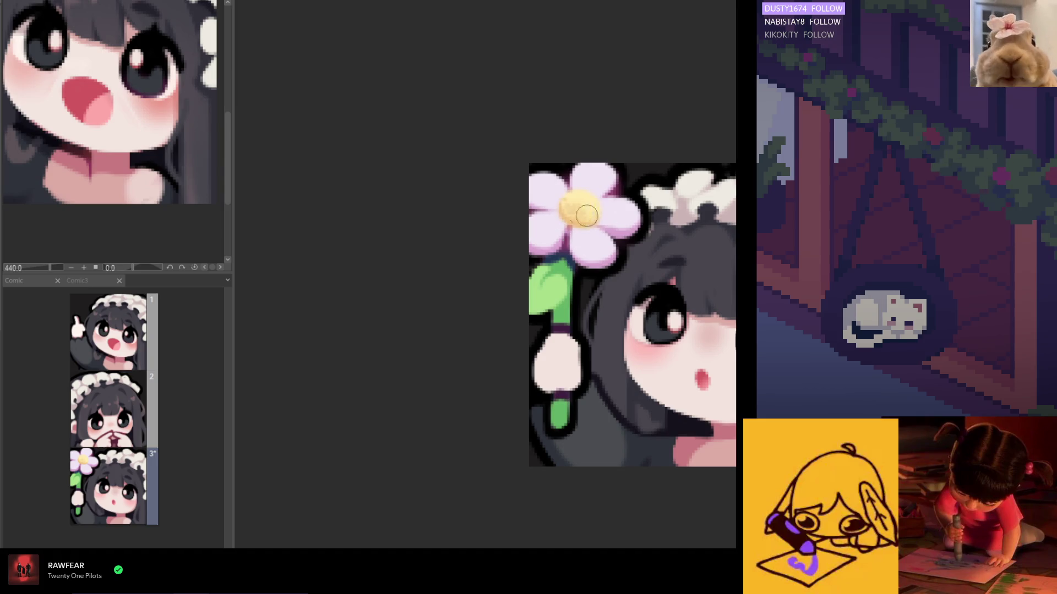
scroll(621, 229, "up", 1)
scroll(620, 229, "up", 1)
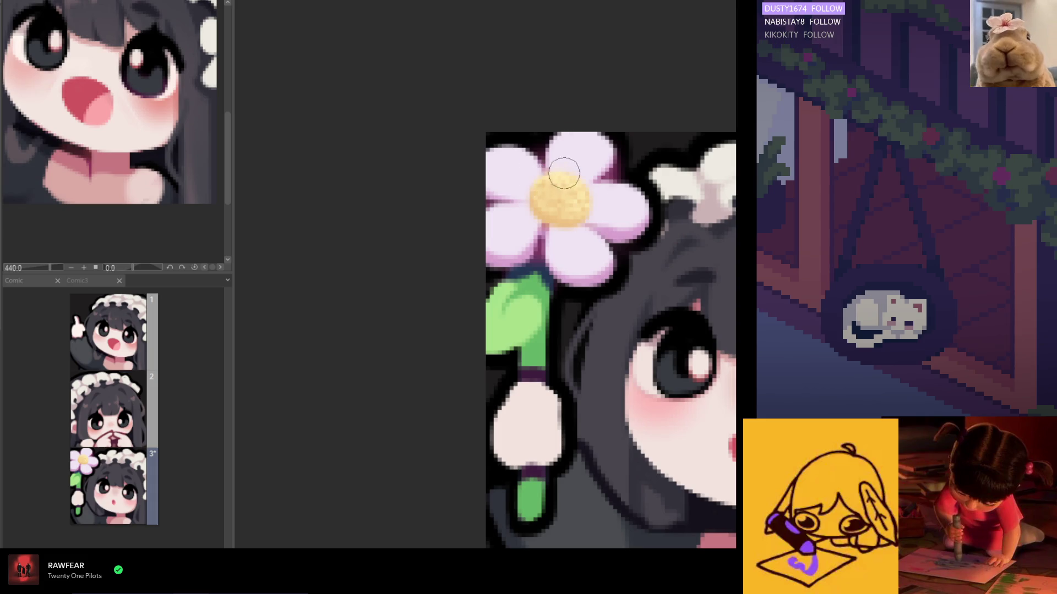
scroll(557, 184, "up", 1)
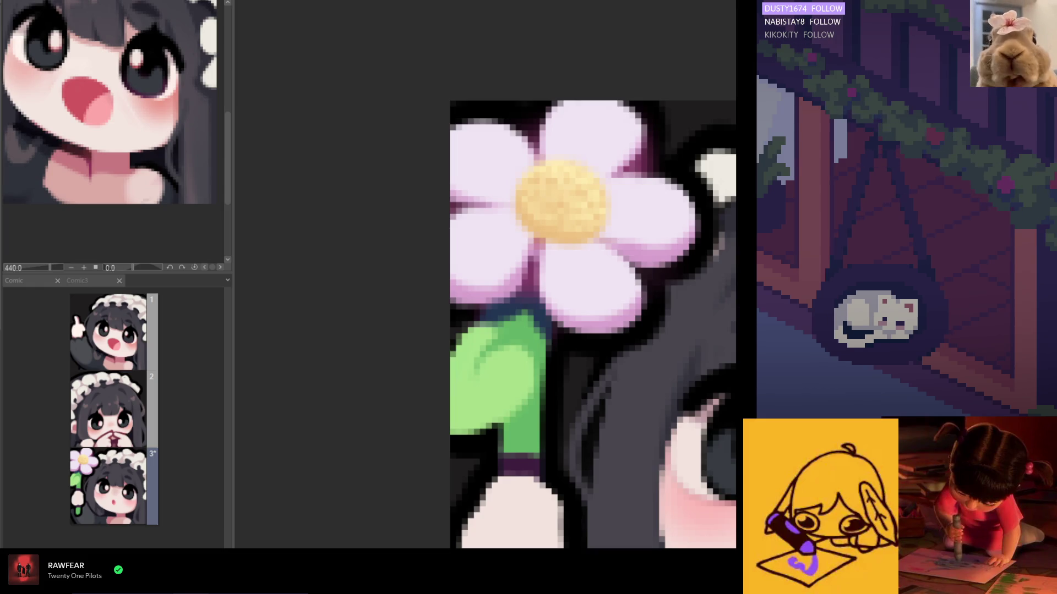
scroll(545, 192, "up", 1)
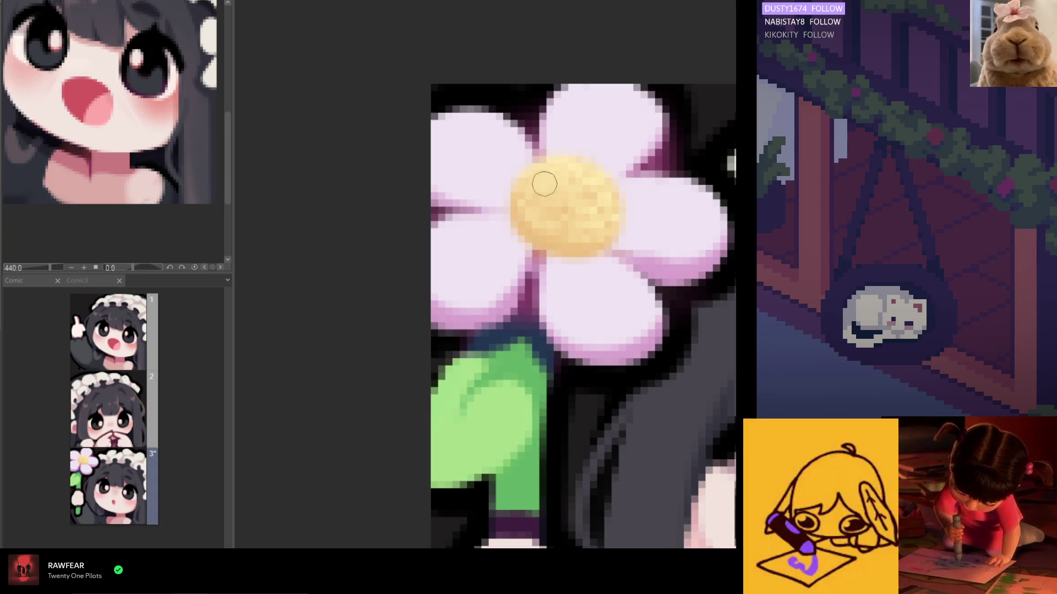
- Enlarge the texture brush for the centre, then mirror the view to check and flip it back
key("bracketright")
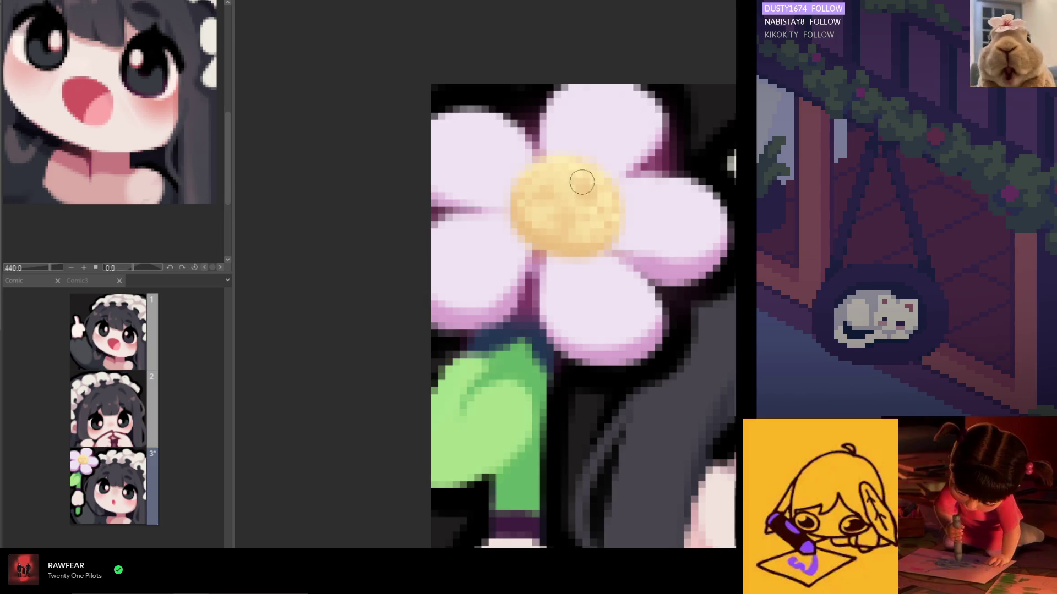
scroll(606, 205, "down", 3)
scroll(582, 223, "down", 2)
scroll(578, 226, "up", 1)
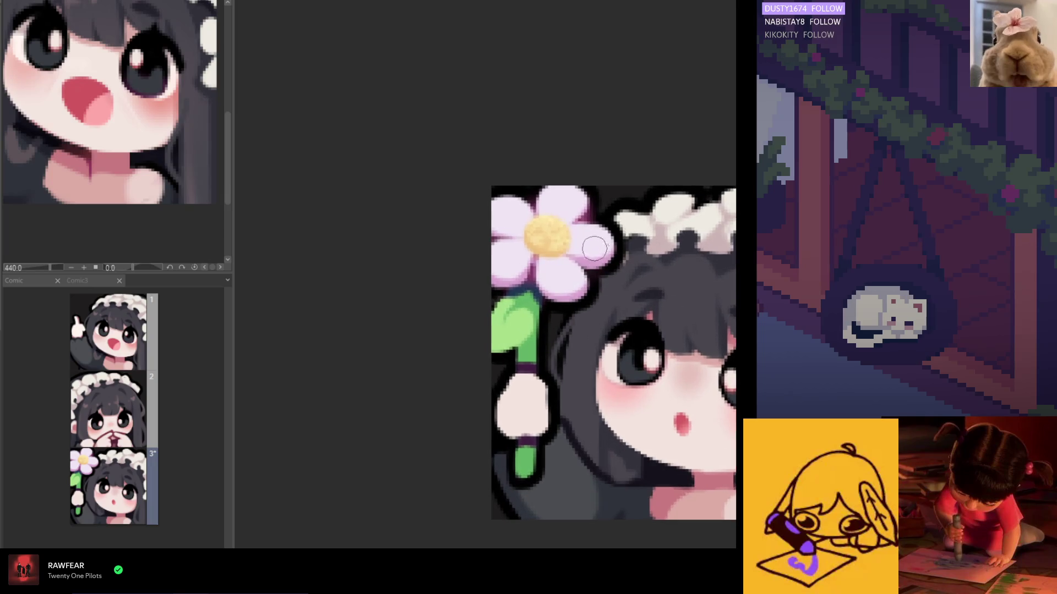
scroll(574, 231, "down", 1)
scroll(574, 231, "down", 1)
scroll(576, 224, "up", 1)
scroll(579, 217, "up", 2)
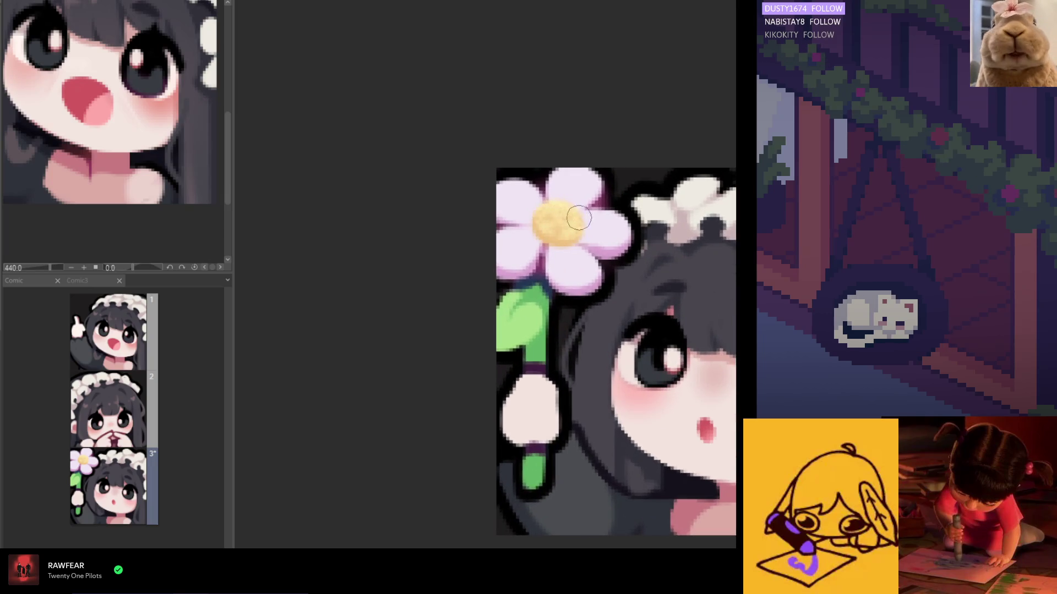
scroll(568, 214, "up", 1)
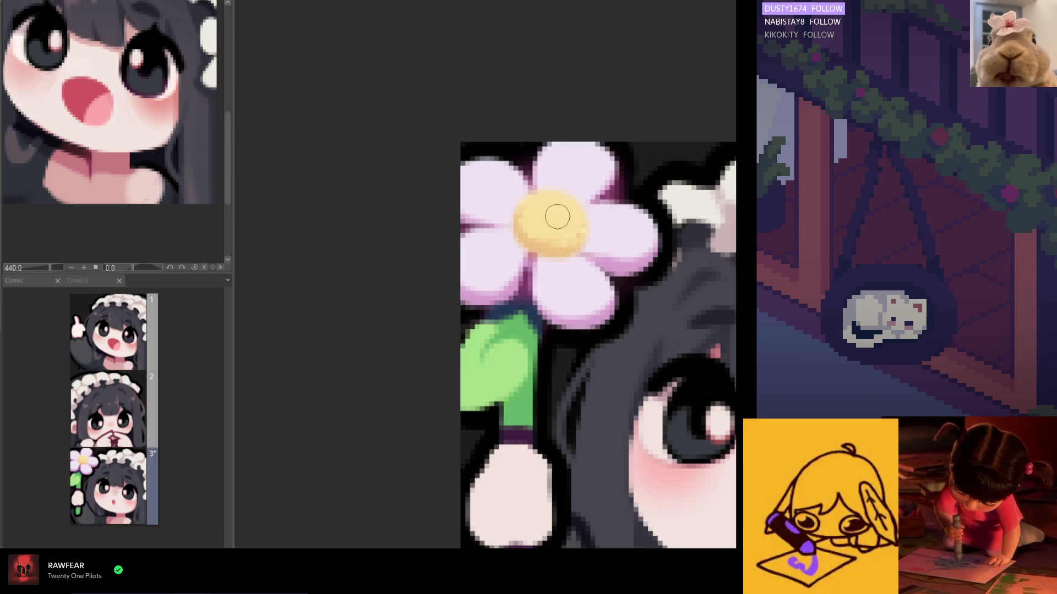
scroll(537, 220, "up", 1)
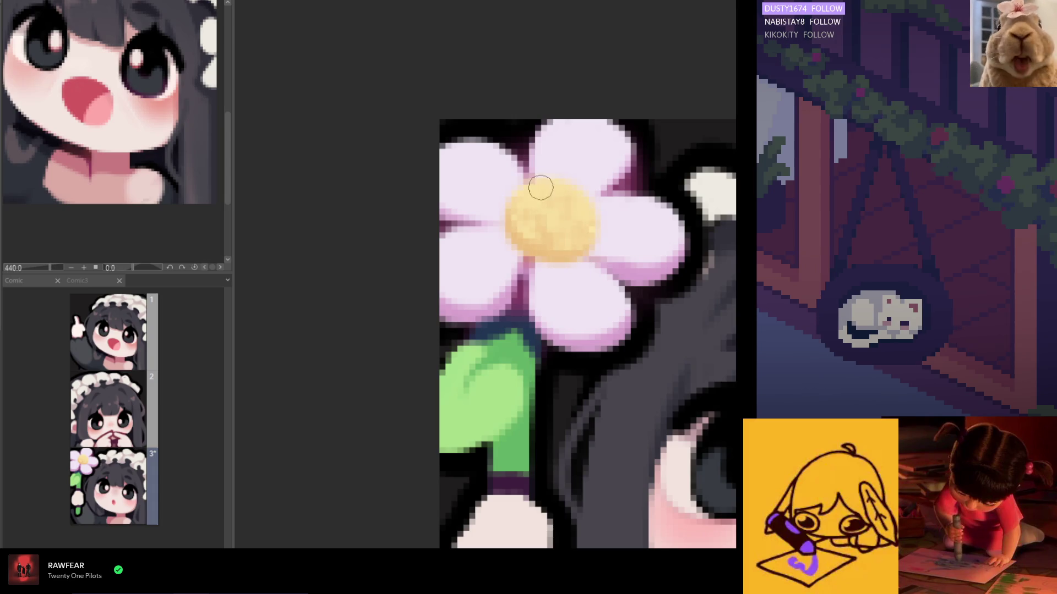
scroll(552, 210, "down", 3)
scroll(553, 210, "down", 2)
scroll(578, 213, "up", 1)
scroll(591, 214, "up", 2)
scroll(591, 214, "up", 1)
scroll(578, 219, "up", 2)
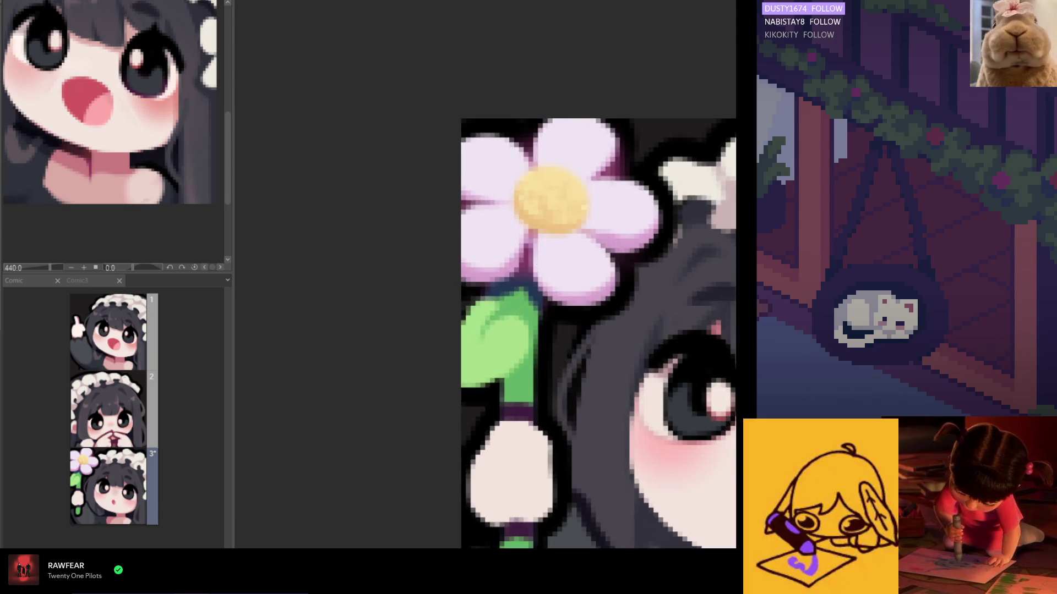
scroll(540, 241, "up", 1)
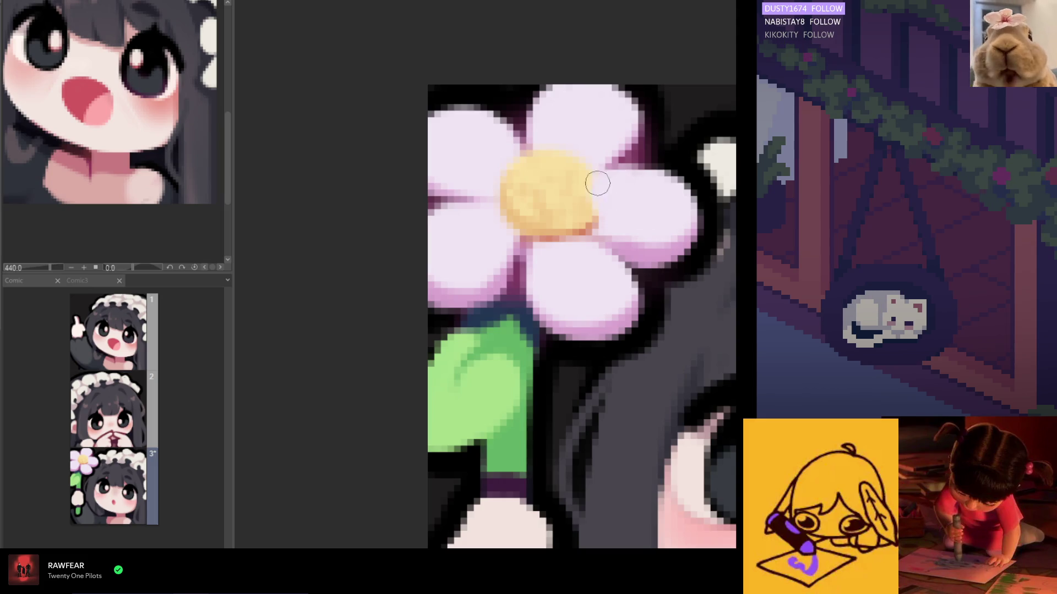
scroll(553, 239, "down", 2)
scroll(553, 239, "down", 3)
scroll(561, 239, "up", 1)
scroll(566, 241, "up", 2)
scroll(566, 241, "up", 1)
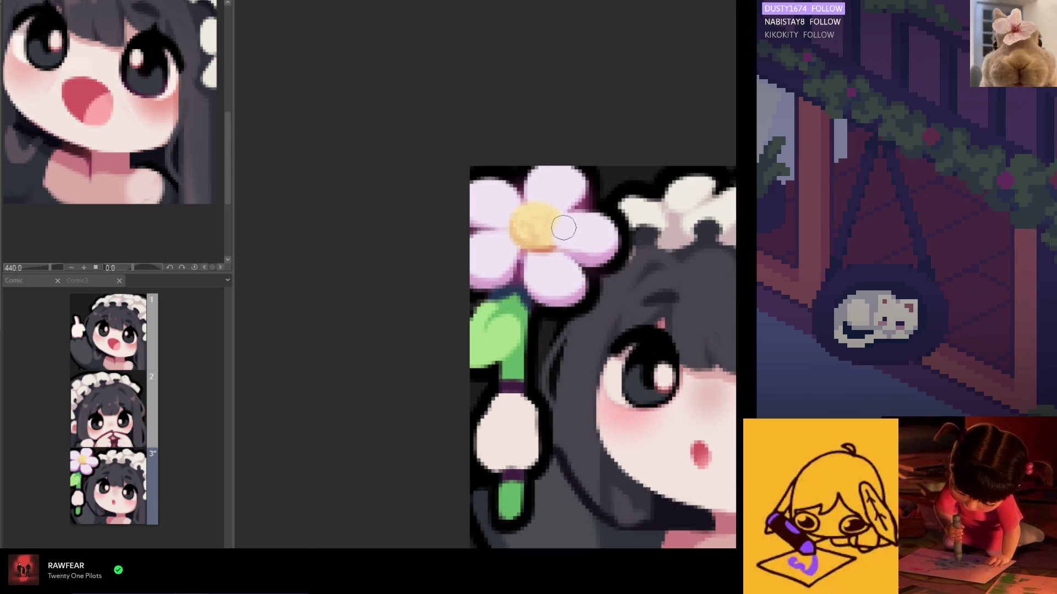
key("h")
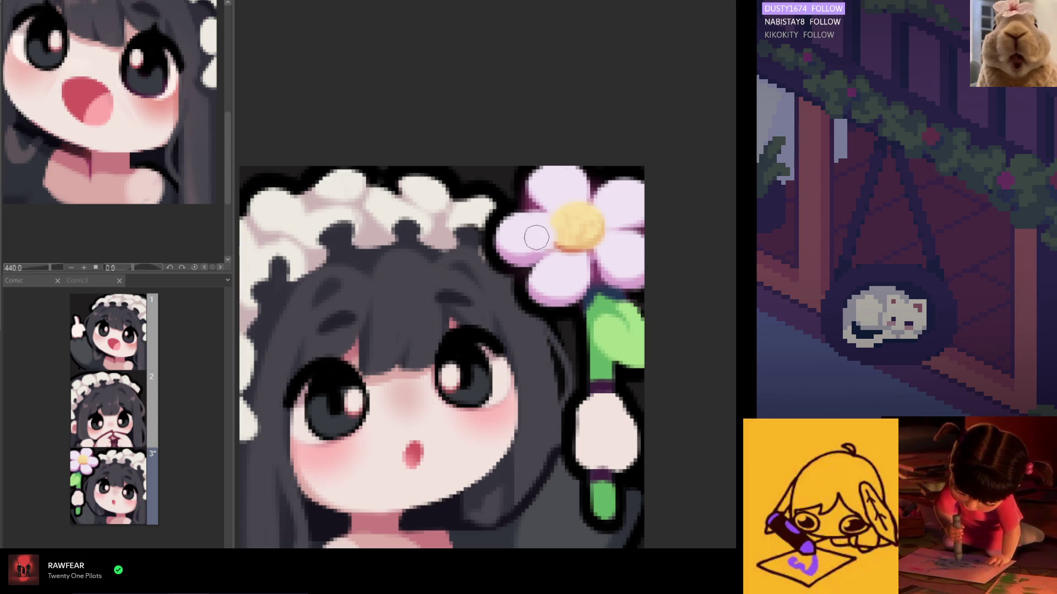
scroll(545, 244, "up", 1)
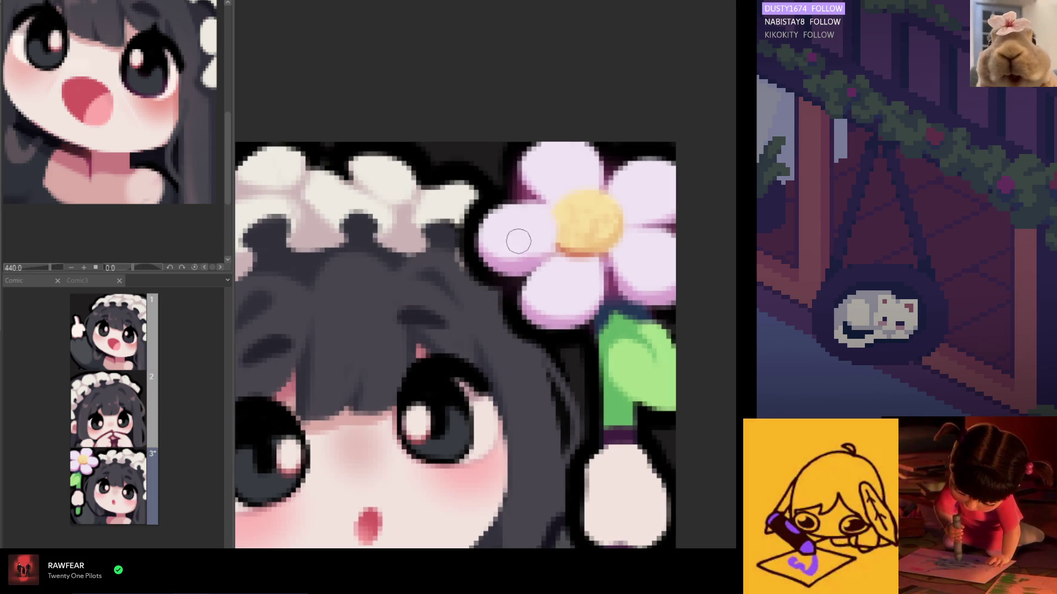
scroll(519, 241, "up", 2)
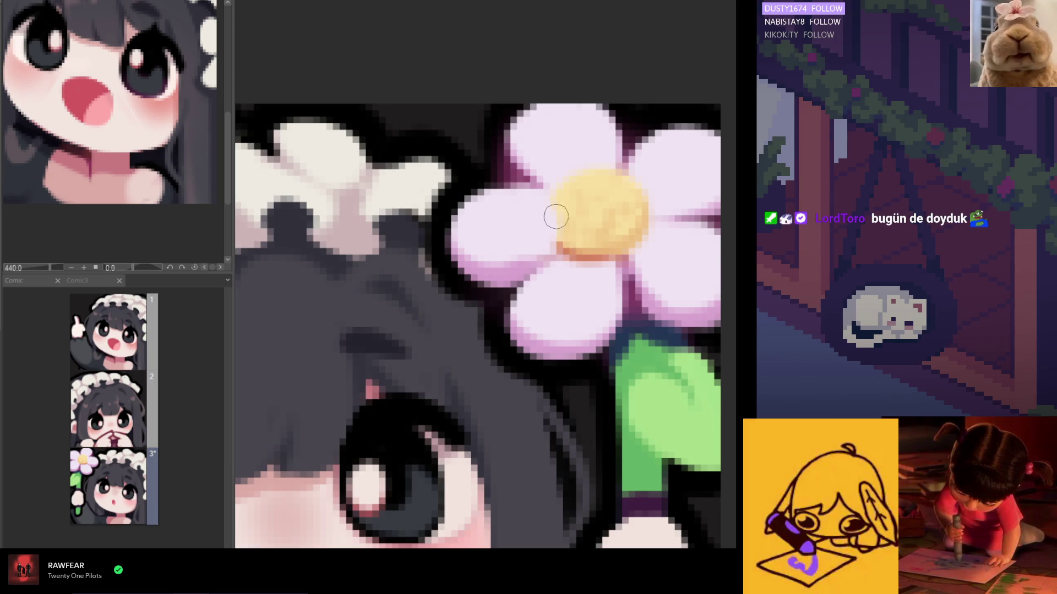
key("h")
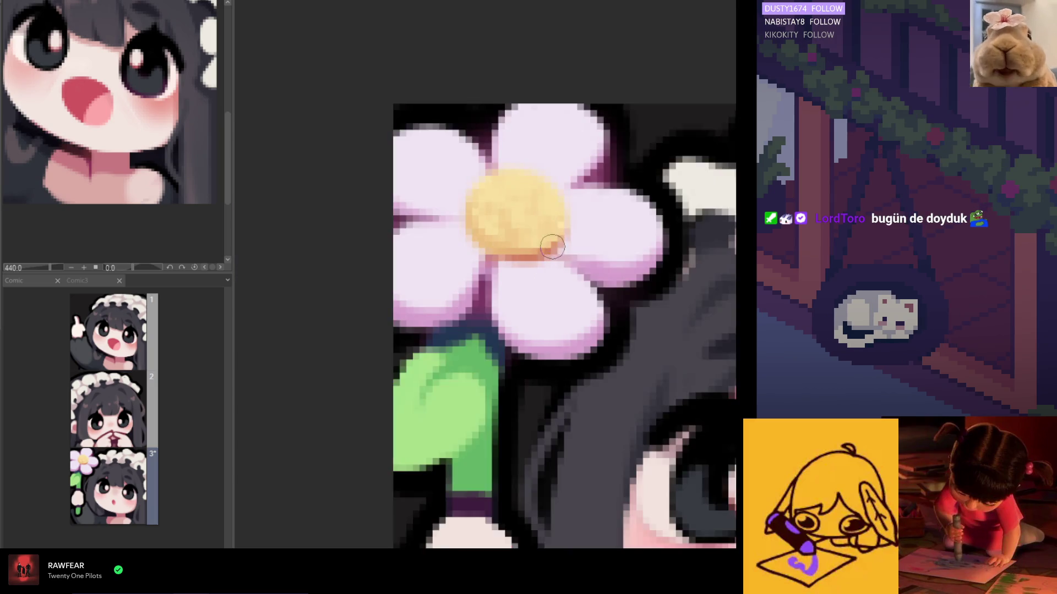
scroll(552, 247, "down", 2)
- Sample the lilac petal colour and brush pink along the petal gap lines right of the centre
left_click(578, 248, "alt")
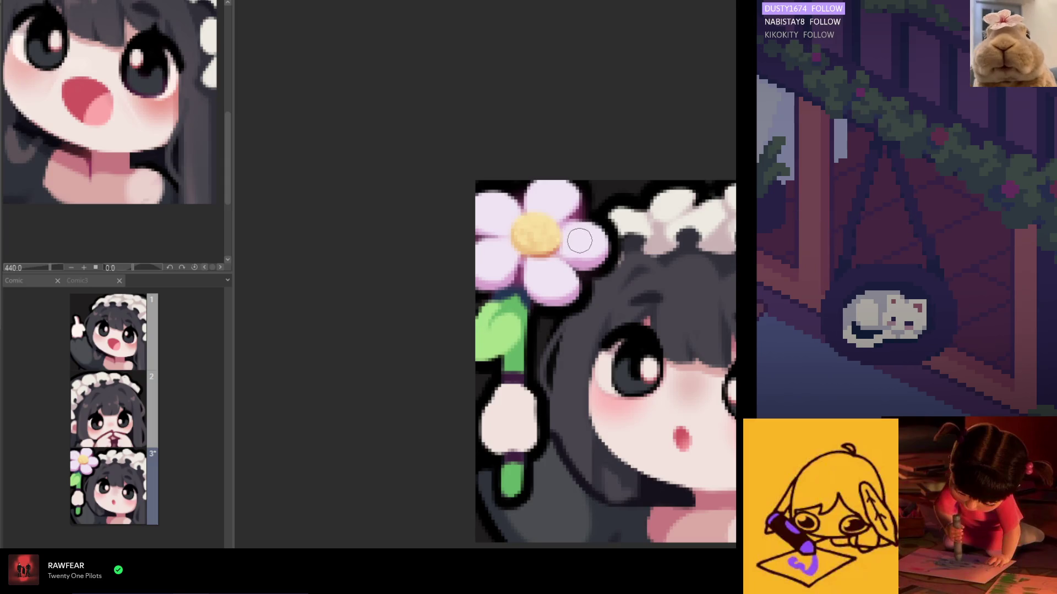
scroll(571, 248, "down", 1)
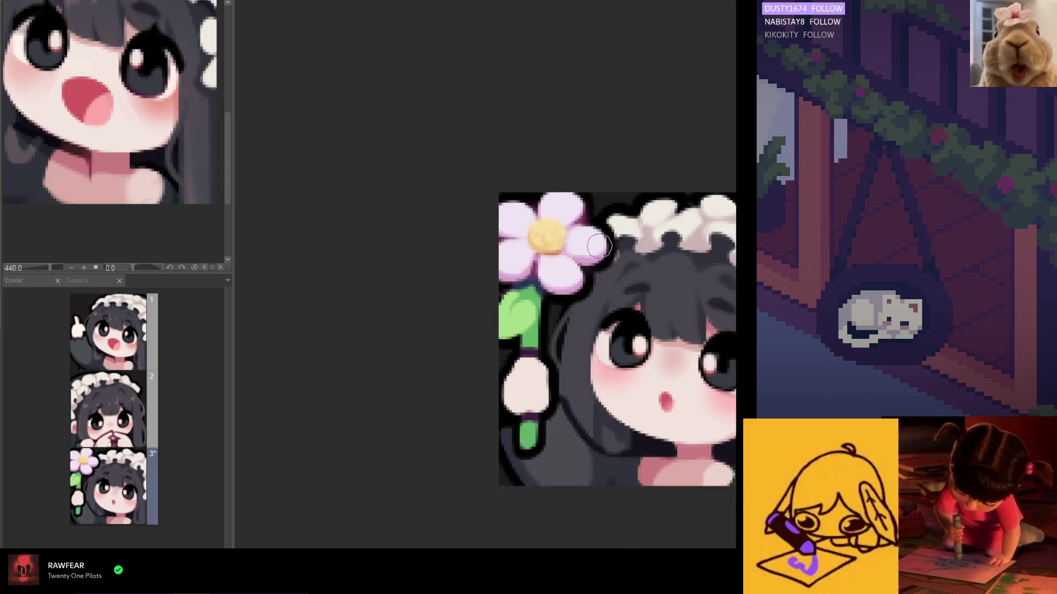
scroll(563, 339, "down", 3)
scroll(542, 307, "up", 1)
scroll(545, 308, "up", 2)
scroll(595, 309, "down", 2)
scroll(635, 311, "down", 1)
scroll(598, 294, "up", 2)
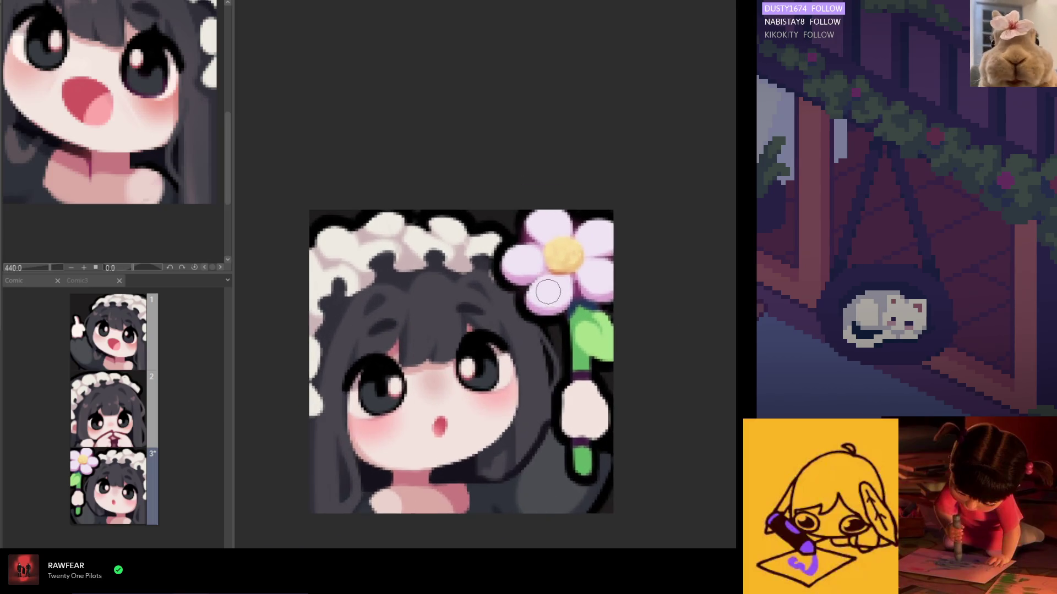
scroll(562, 280, "up", 1)
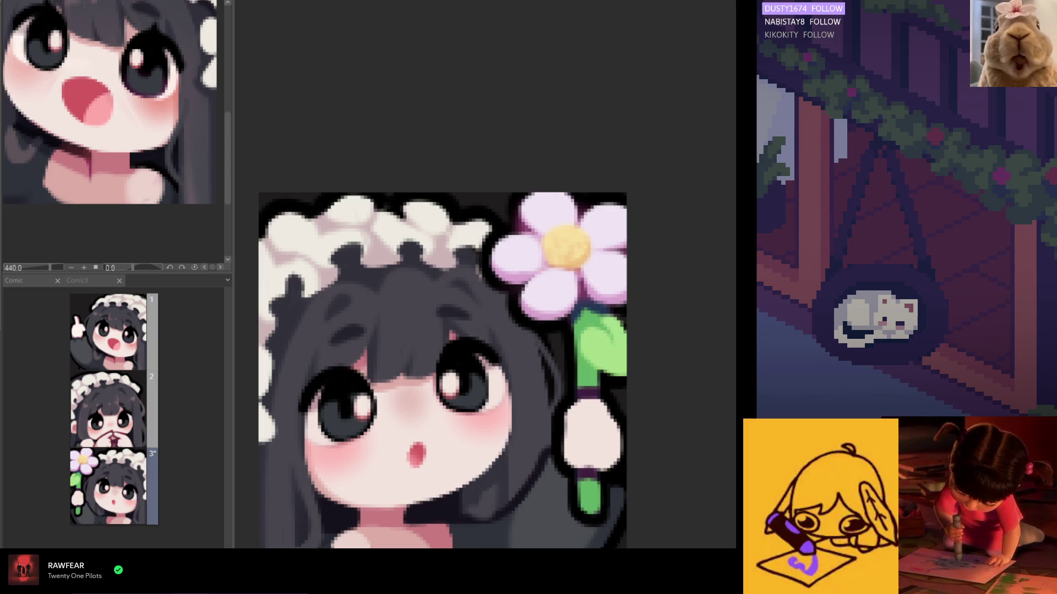
scroll(590, 283, "up", 1)
scroll(576, 233, "up", 1)
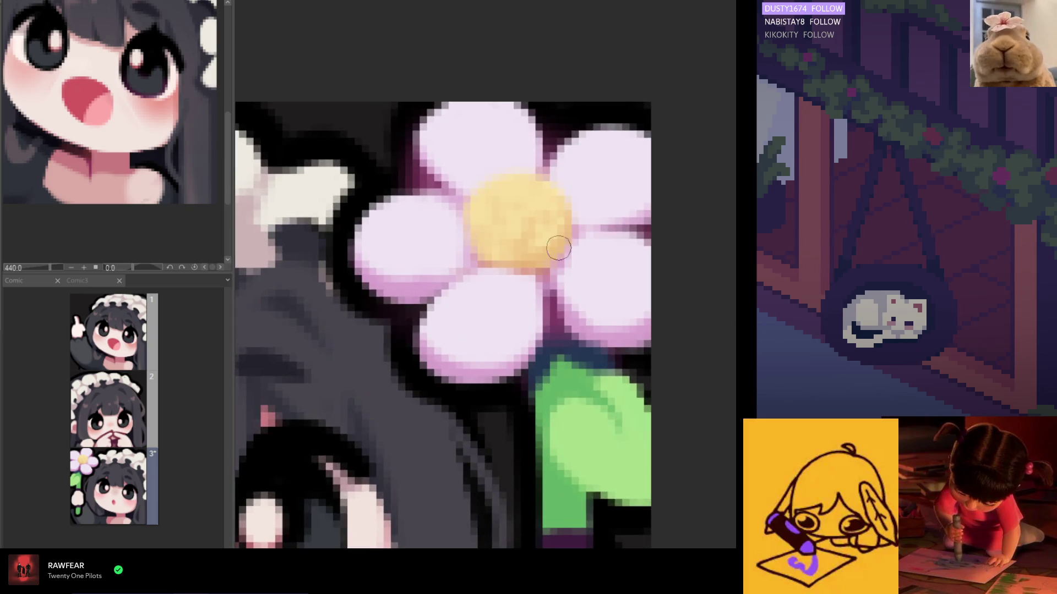
scroll(562, 302, "up", 1)
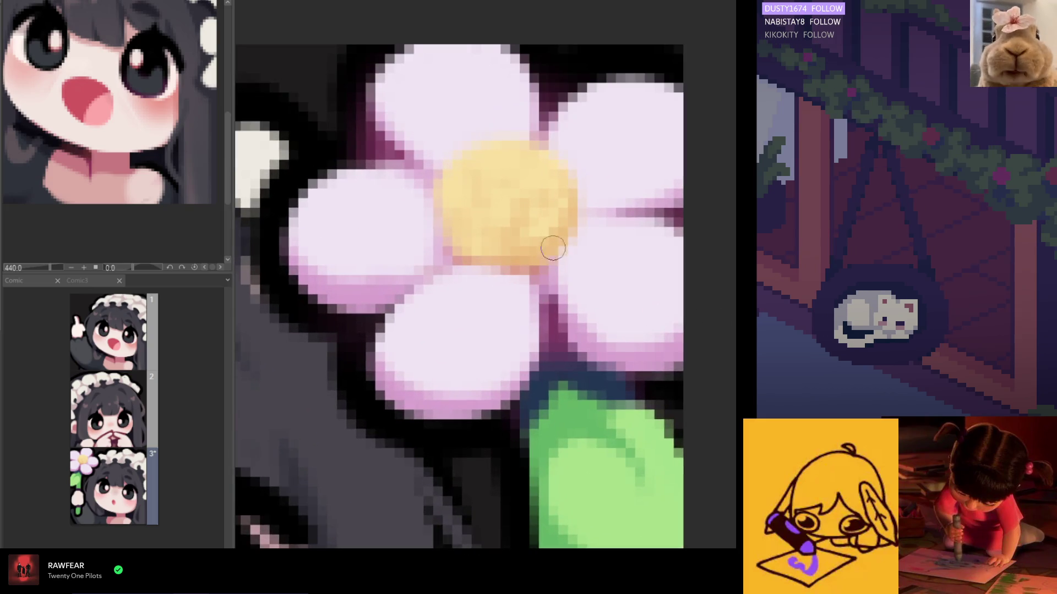
mouse_move(563, 236)
left_mouse_down()
mouse_move(589, 212)
mouse_move(609, 233)
left_mouse_up()
scroll(587, 198, "down", 3)
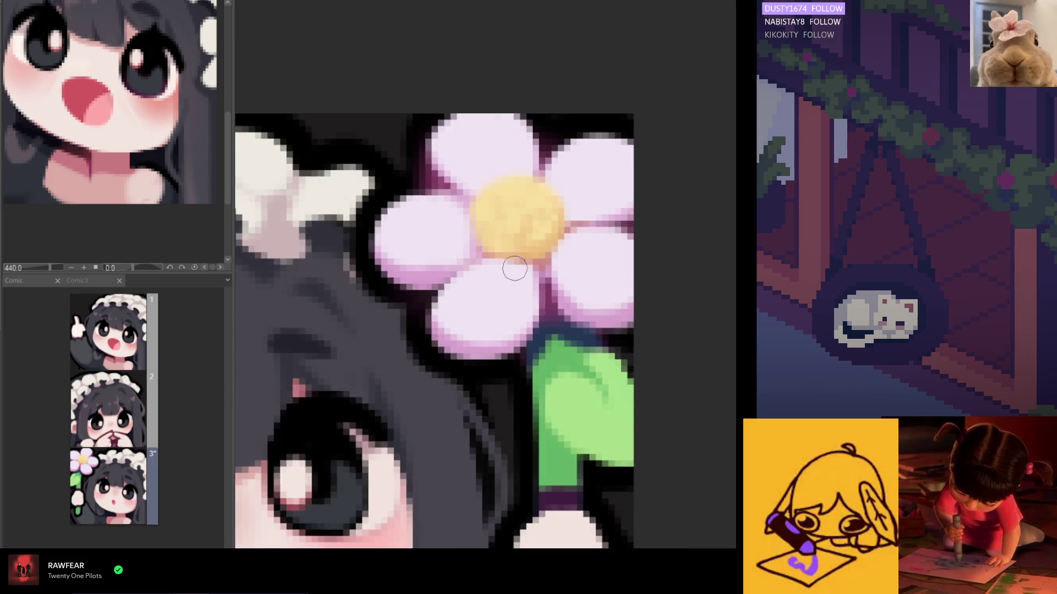
scroll(507, 267, "down", 3)
scroll(531, 325, "down", 2)
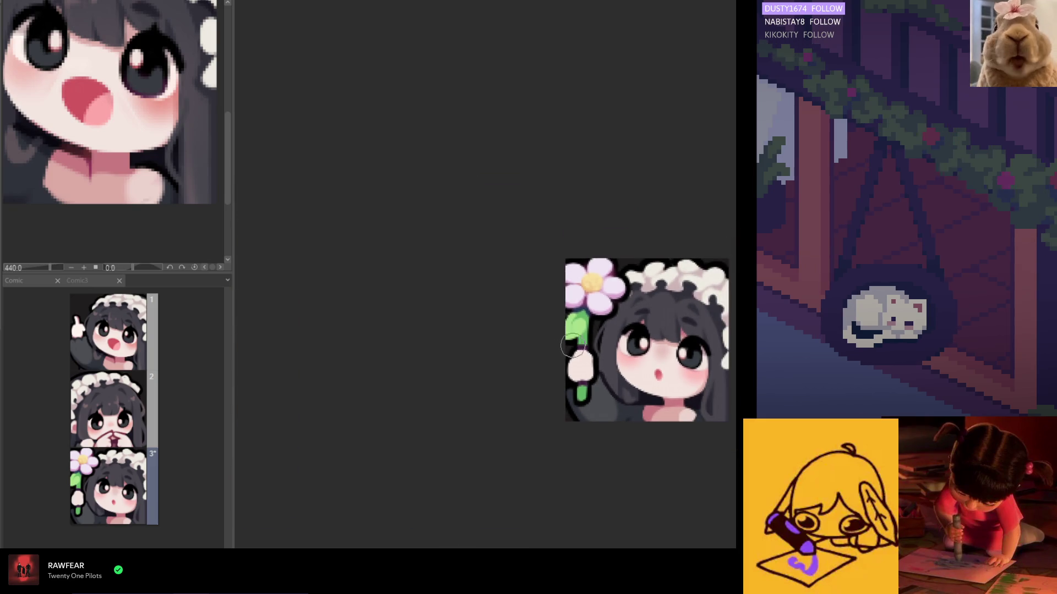
scroll(575, 309, "up", 2)
scroll(586, 282, "up", 2)
scroll(596, 254, "up", 3)
left_click_drag(596, 254, 616, 263)
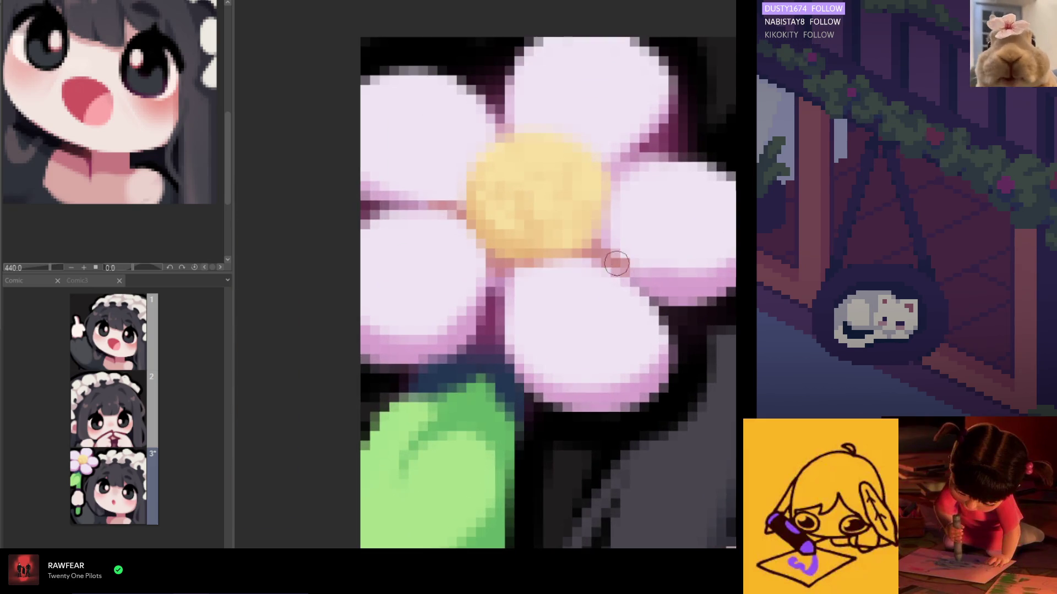
scroll(583, 290, "down", 2)
scroll(570, 291, "down", 2)
scroll(562, 291, "up", 1)
scroll(562, 291, "up", 1)
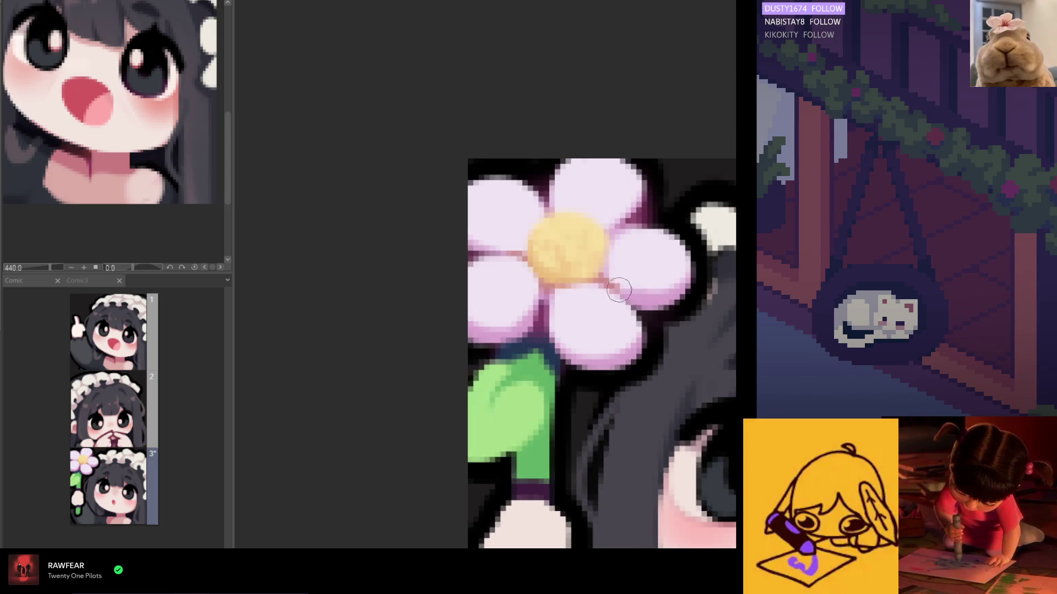
scroll(596, 281, "up", 2)
scroll(596, 281, "down", 2)
scroll(602, 286, "up", 2)
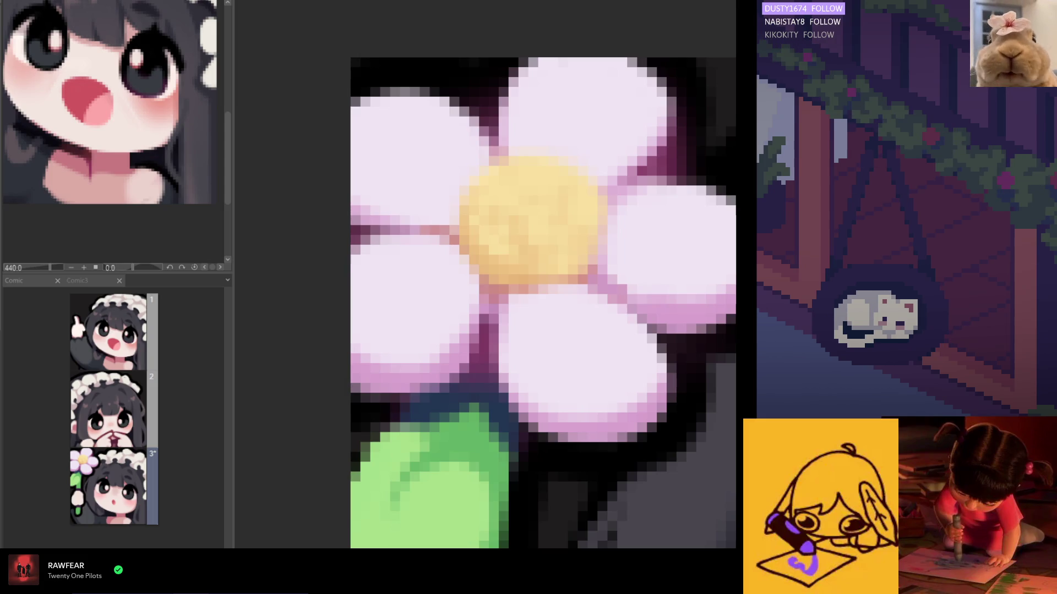
scroll(397, 272, "down", 5)
scroll(523, 374, "down", 5)
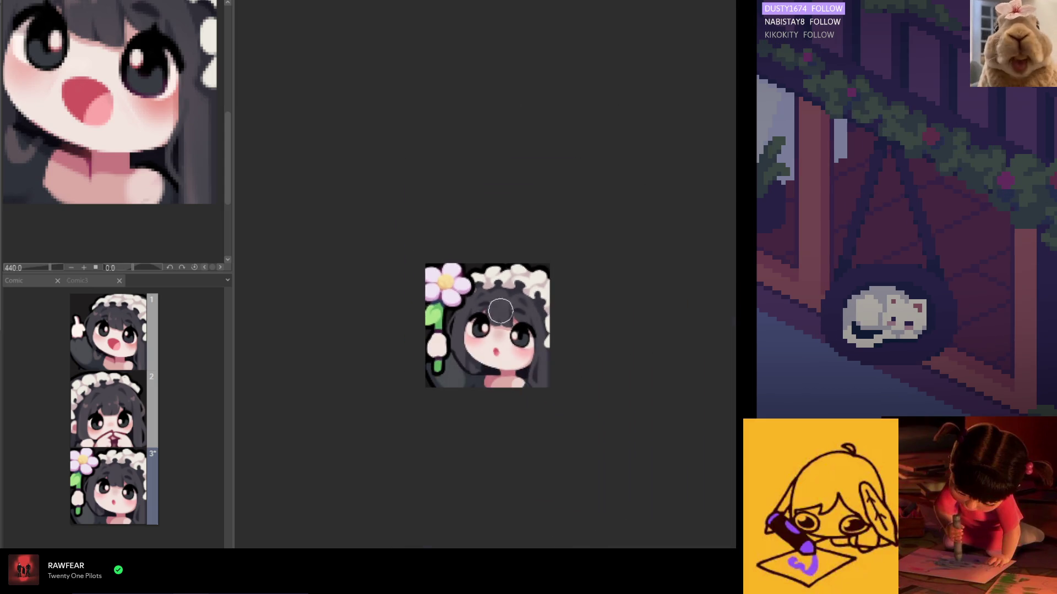
scroll(524, 373, "up", 2)
scroll(524, 373, "up", 2)
scroll(524, 373, "up", 1)
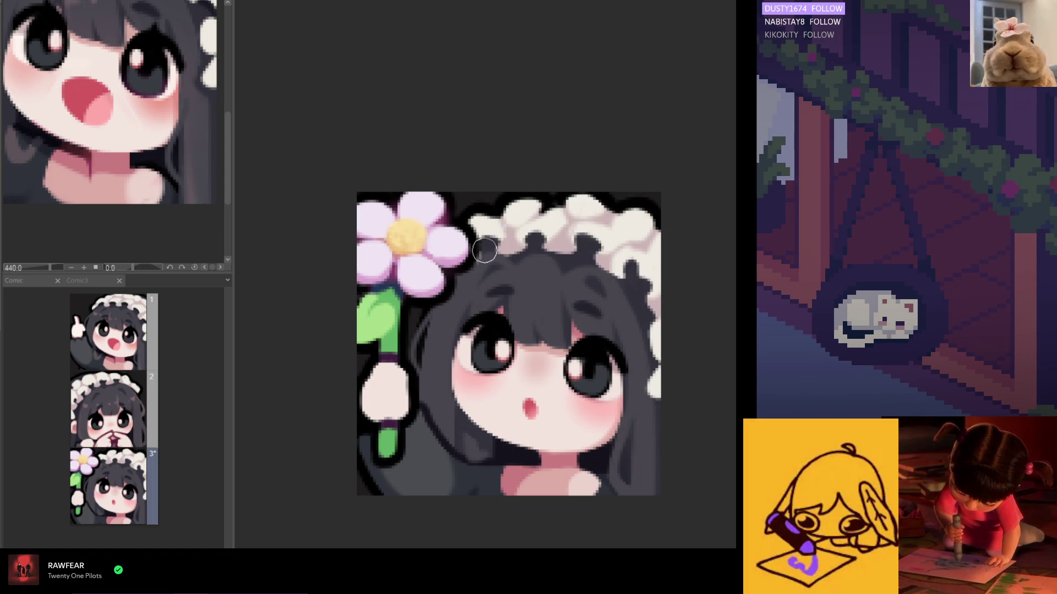
scroll(484, 251, "up", 1)
scroll(462, 308, "down", 1)
scroll(459, 325, "down", 1)
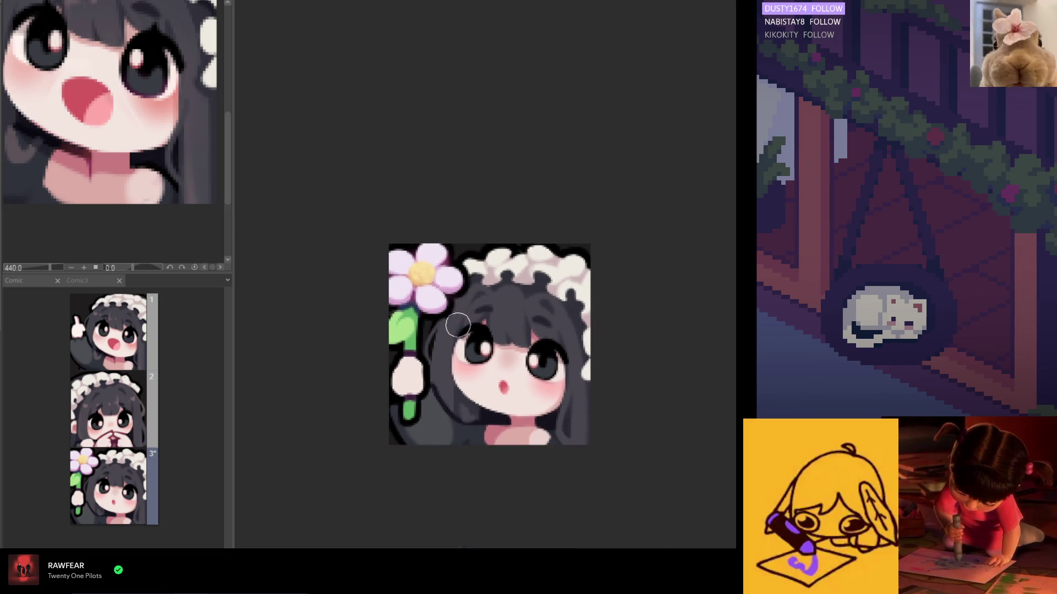
scroll(458, 325, "down", 2)
scroll(473, 390, "down", 1)
scroll(483, 398, "up", 2)
scroll(491, 392, "up", 1)
scroll(499, 391, "down", 1)
scroll(495, 392, "up", 1)
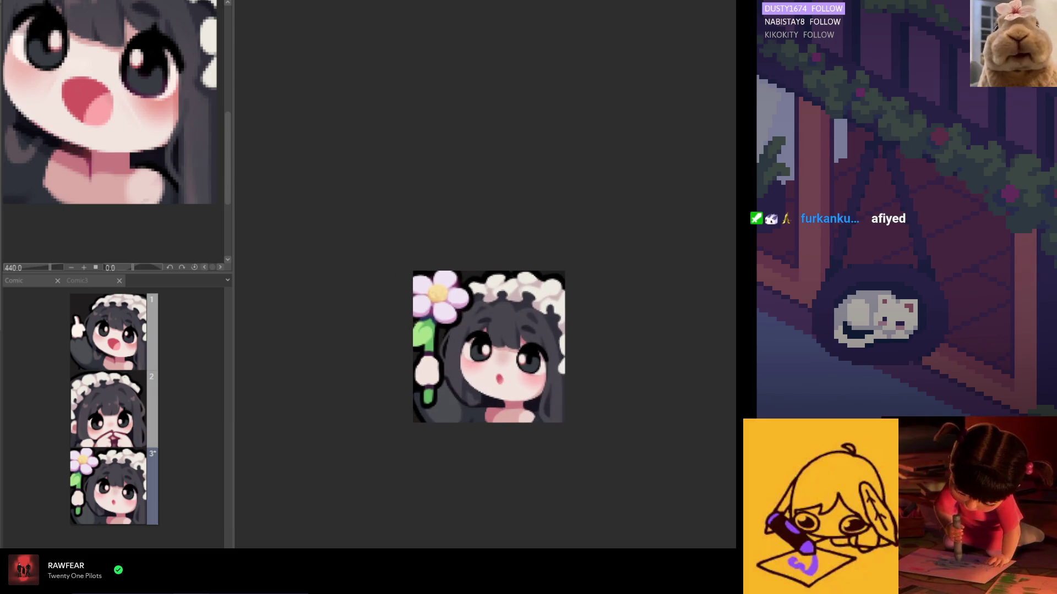
scroll(450, 307, "up", 2)
scroll(449, 308, "up", 2)
scroll(453, 308, "up", 1)
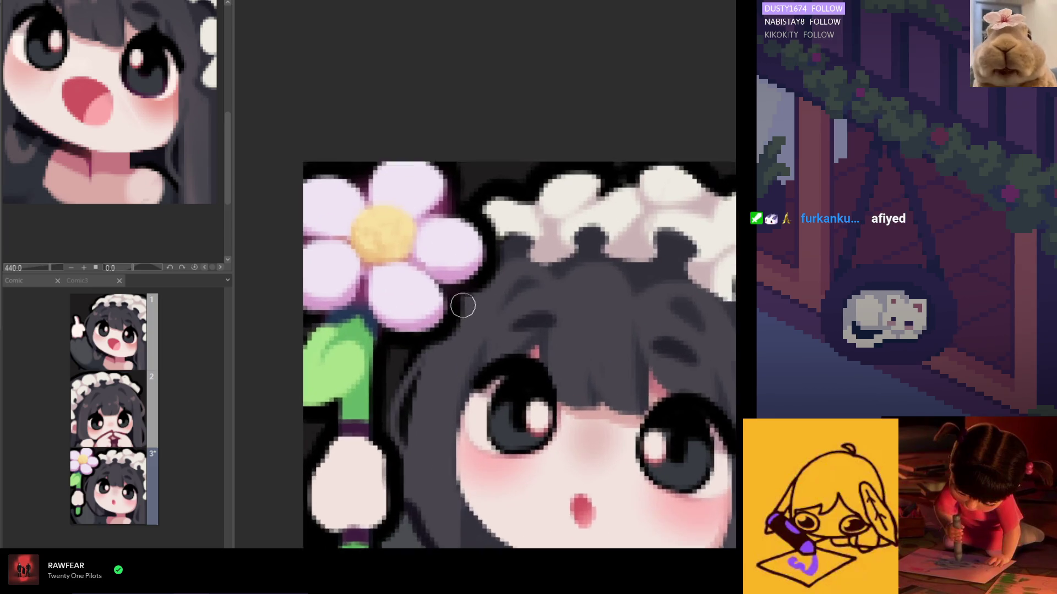
scroll(458, 308, "up", 1)
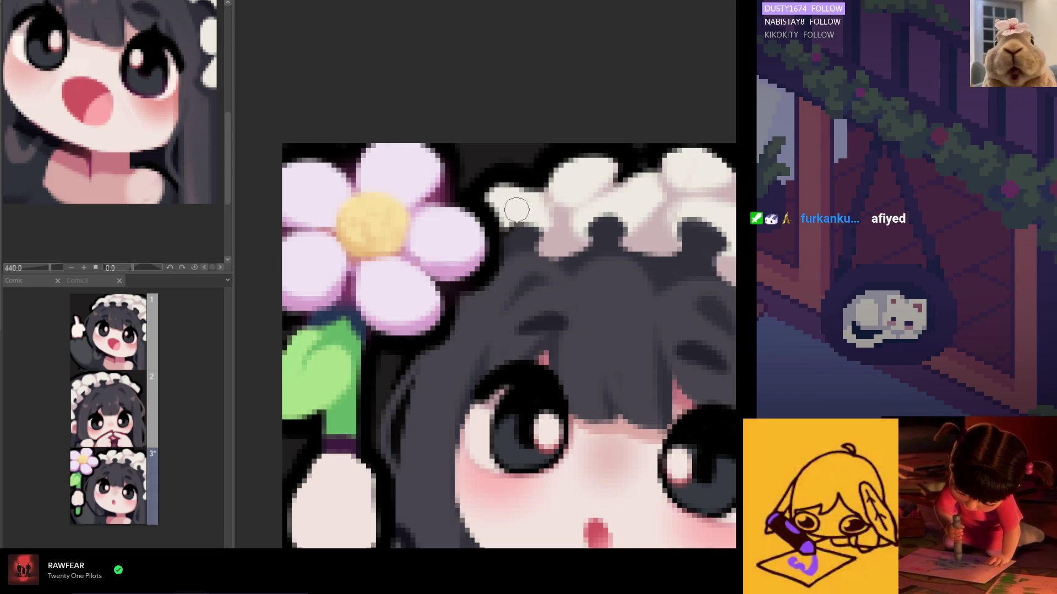
scroll(512, 225, "down", 2)
scroll(509, 333, "down", 2)
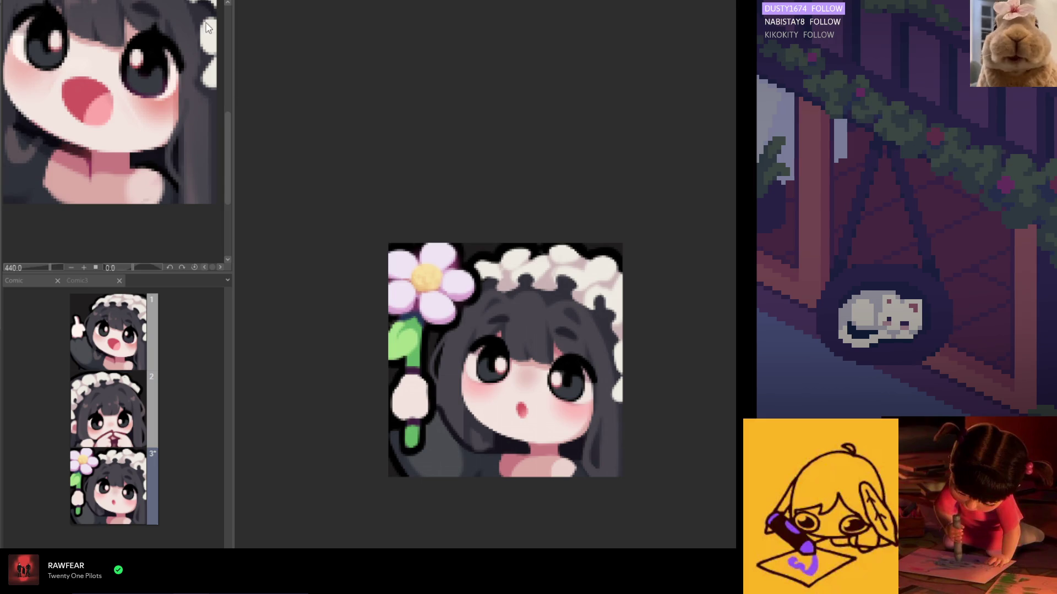
left_click(108, 331)
scroll(181, 61, "up", 2)
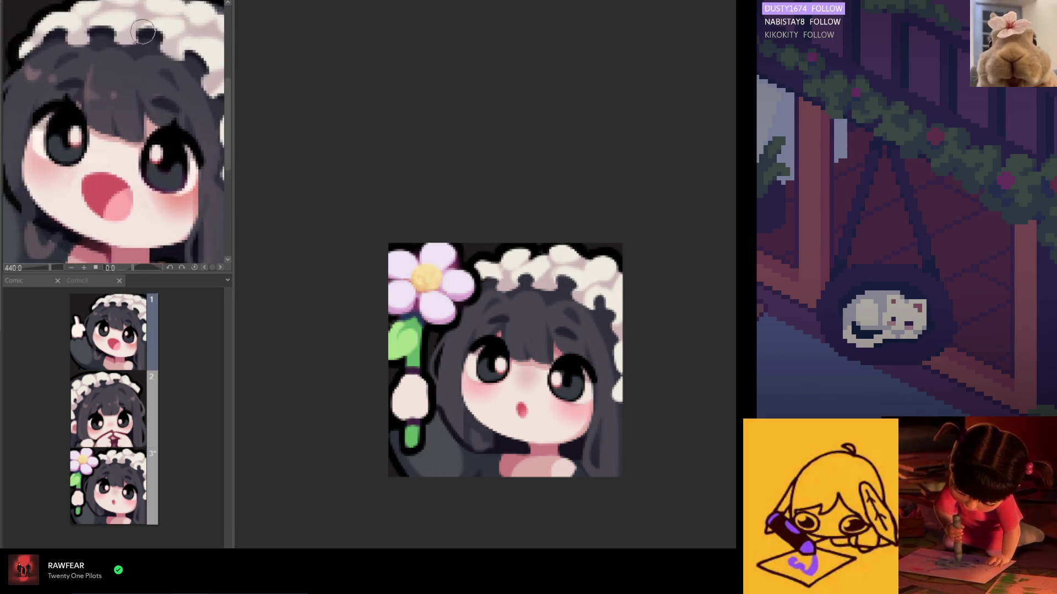
scroll(181, 61, "up", 1)
scroll(480, 290, "up", 2)
scroll(478, 291, "up", 2)
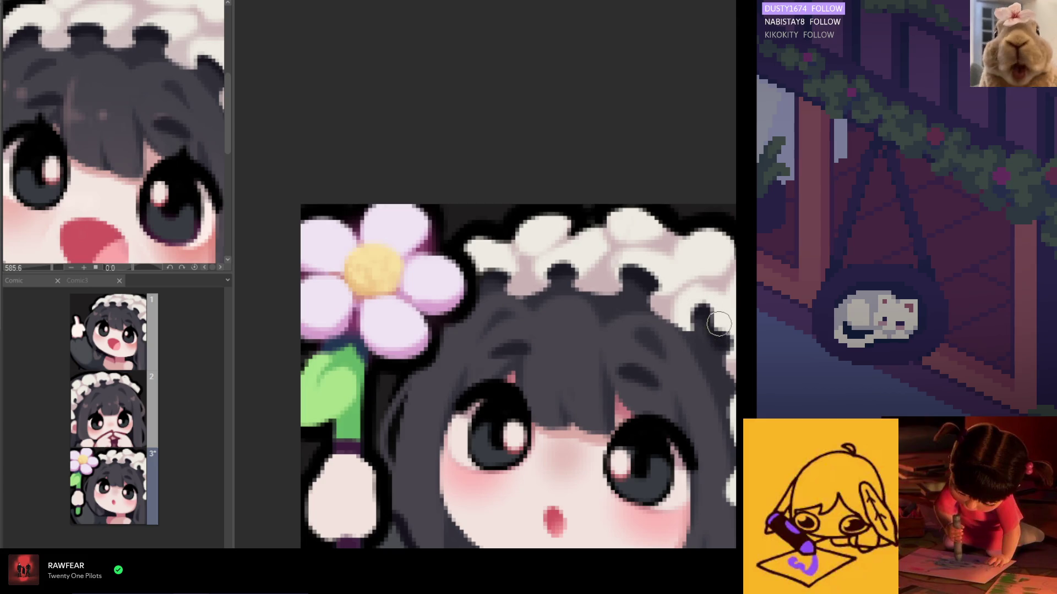
scroll(733, 413, "down", 2)
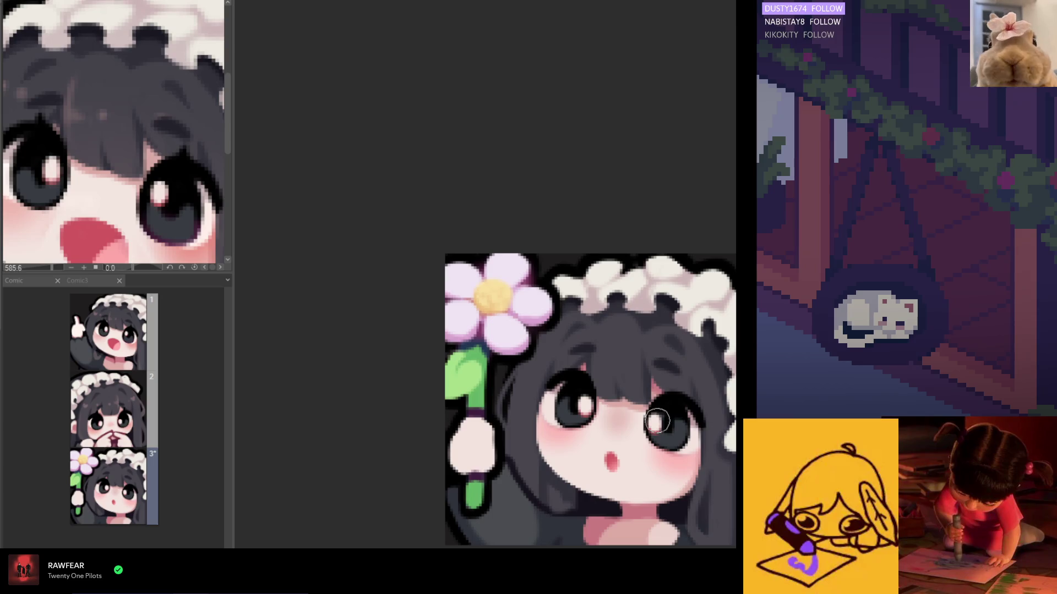
scroll(549, 463, "down", 1)
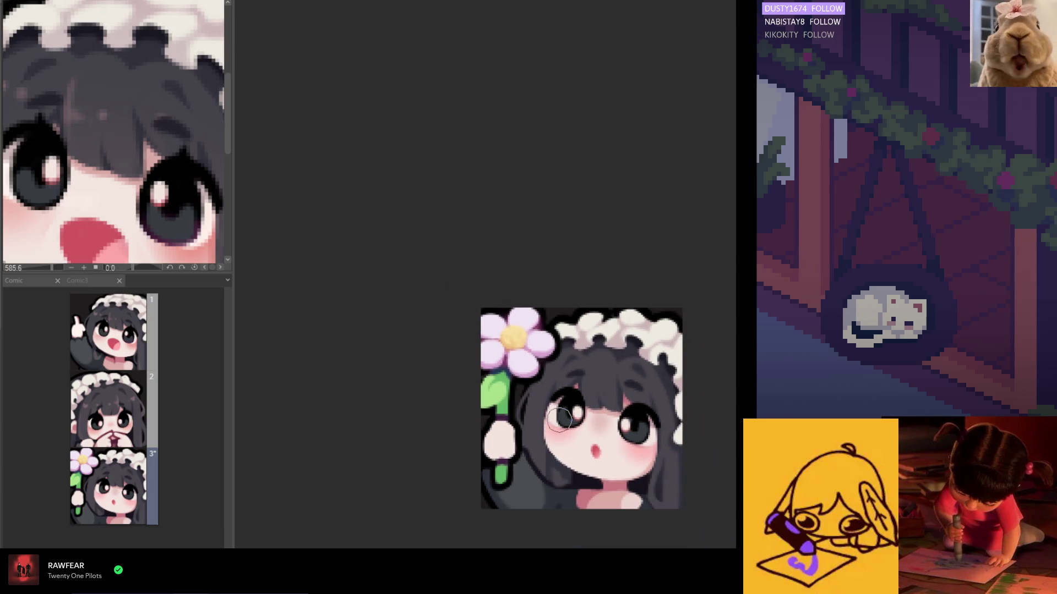
scroll(551, 451, "down", 1)
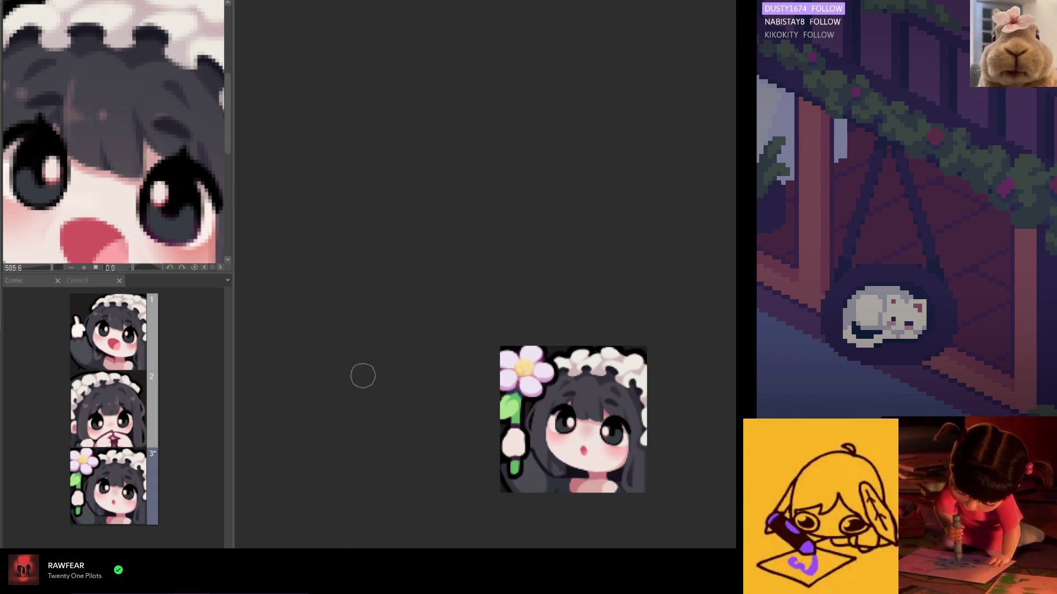
scroll(676, 489, "up", 2)
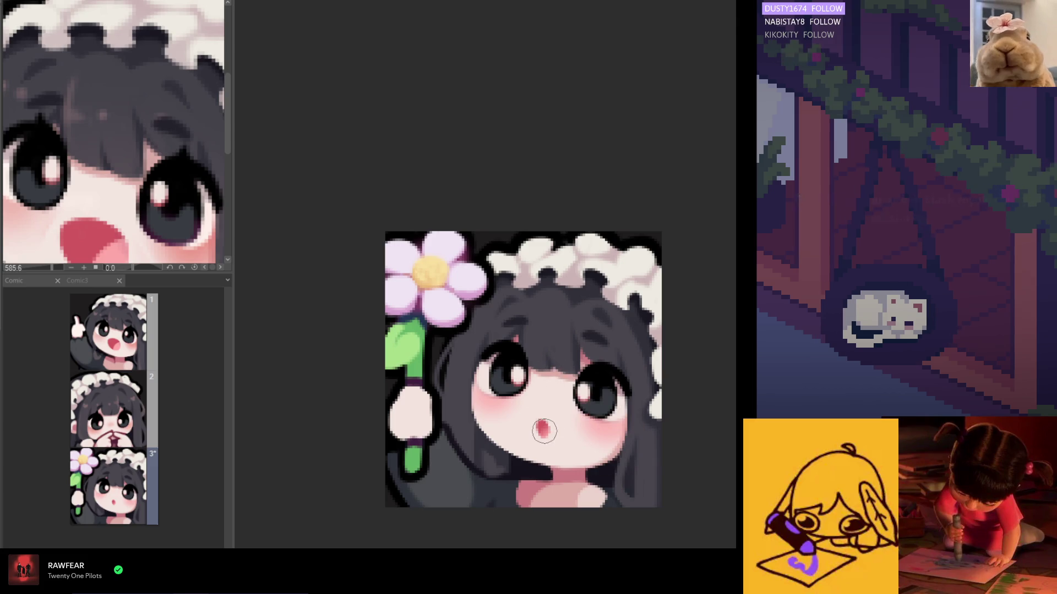
scroll(542, 426, "up", 1)
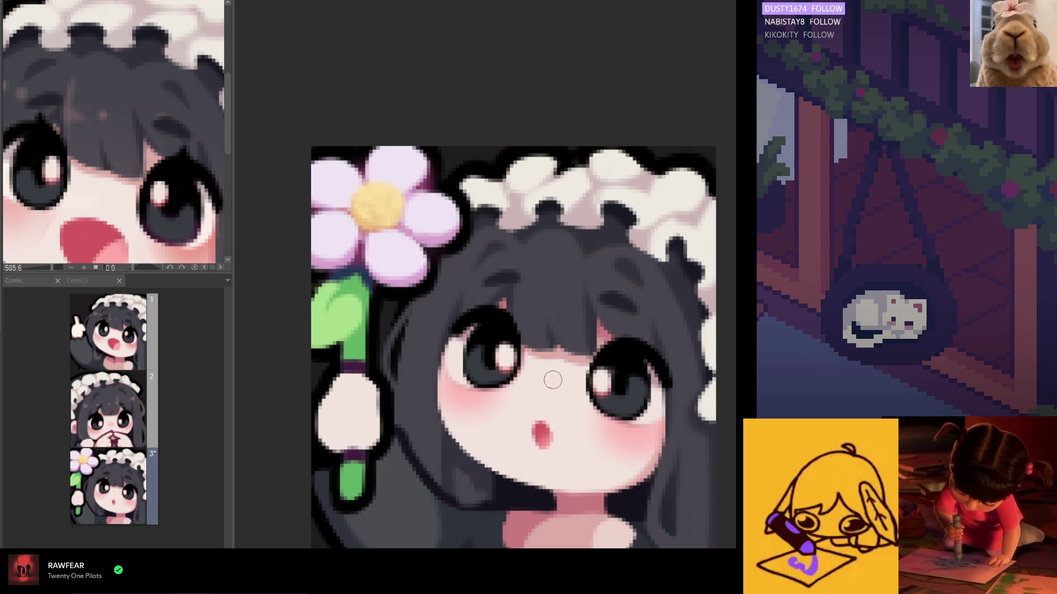
- Brush soft pale pink over the red nose between the girl's eyes
left_click_drag(535, 381, 555, 385)
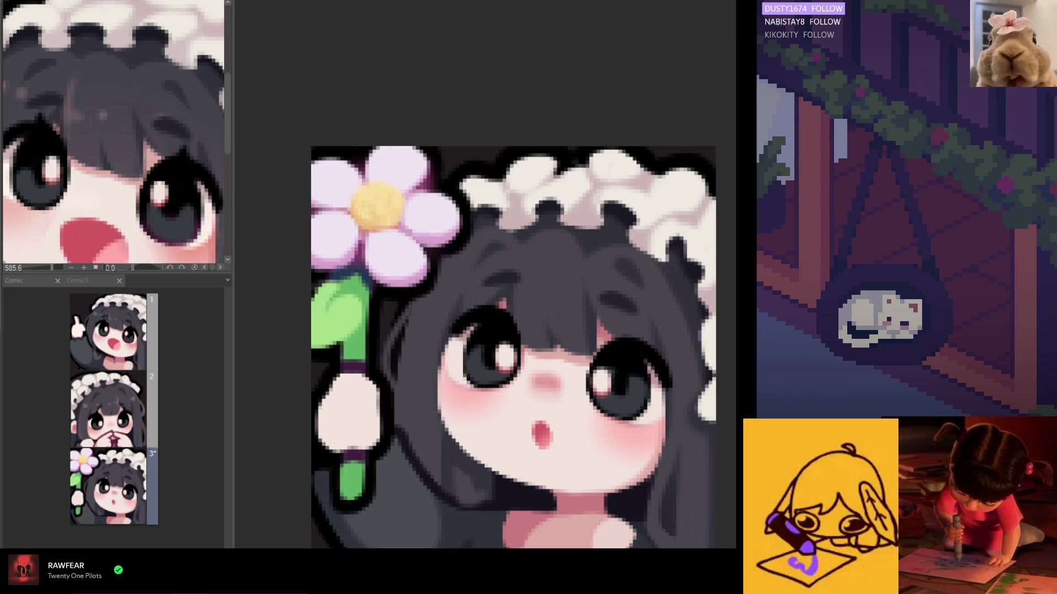
scroll(531, 321, "down", 3)
scroll(531, 320, "up", 1)
scroll(531, 320, "up", 1)
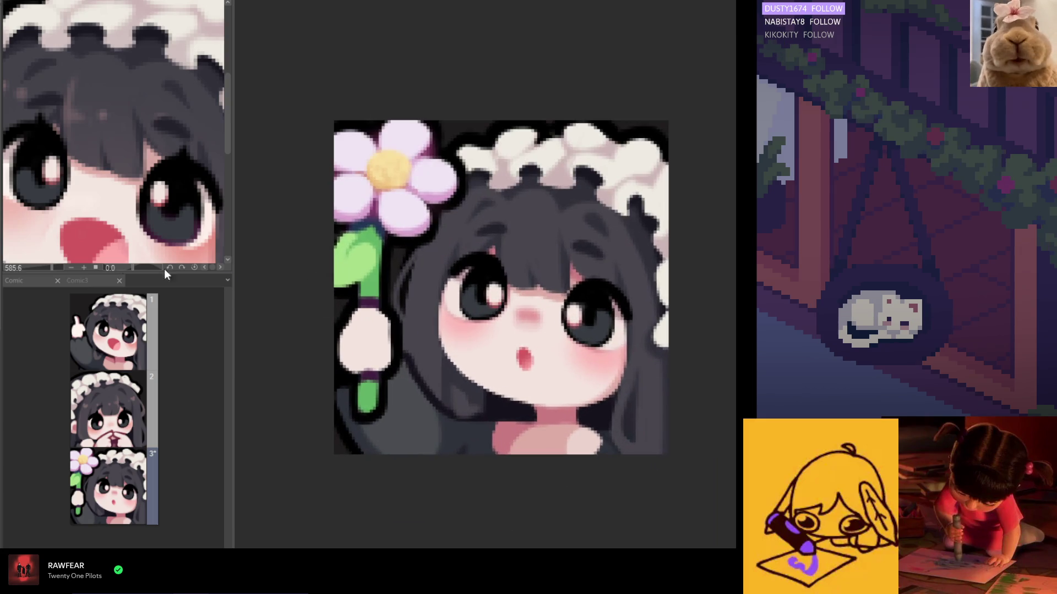
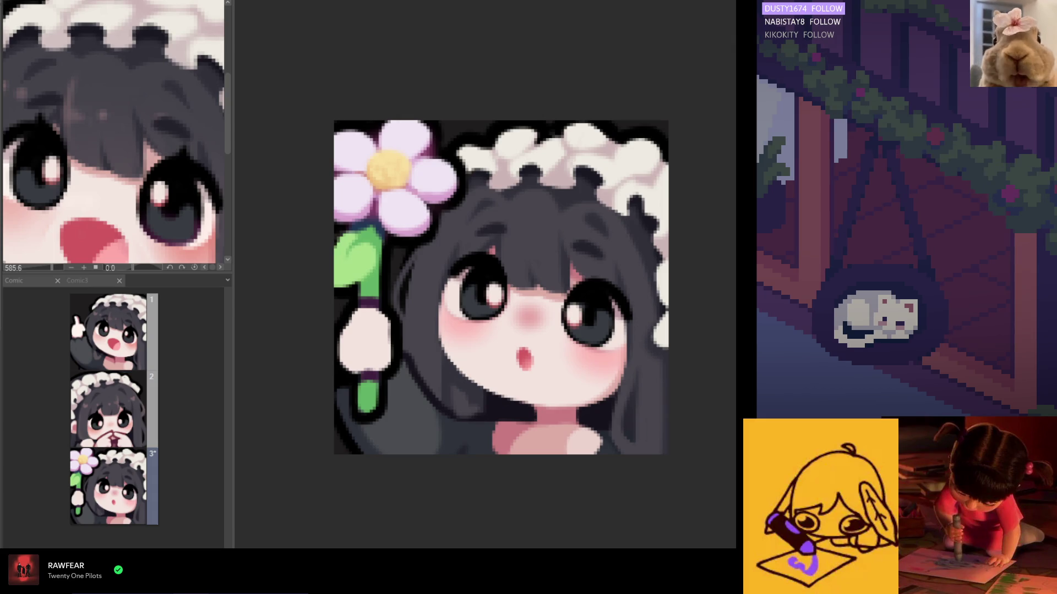
scroll(519, 323, "down", 2)
scroll(519, 323, "down", 2)
scroll(520, 323, "up", 1)
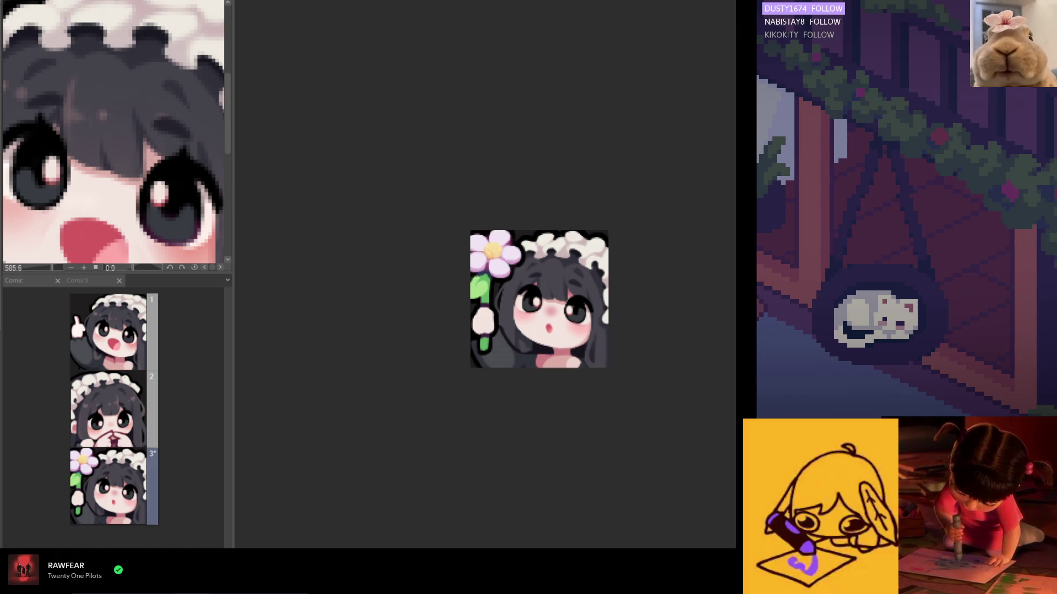
scroll(495, 300, "up", 1)
scroll(494, 300, "up", 2)
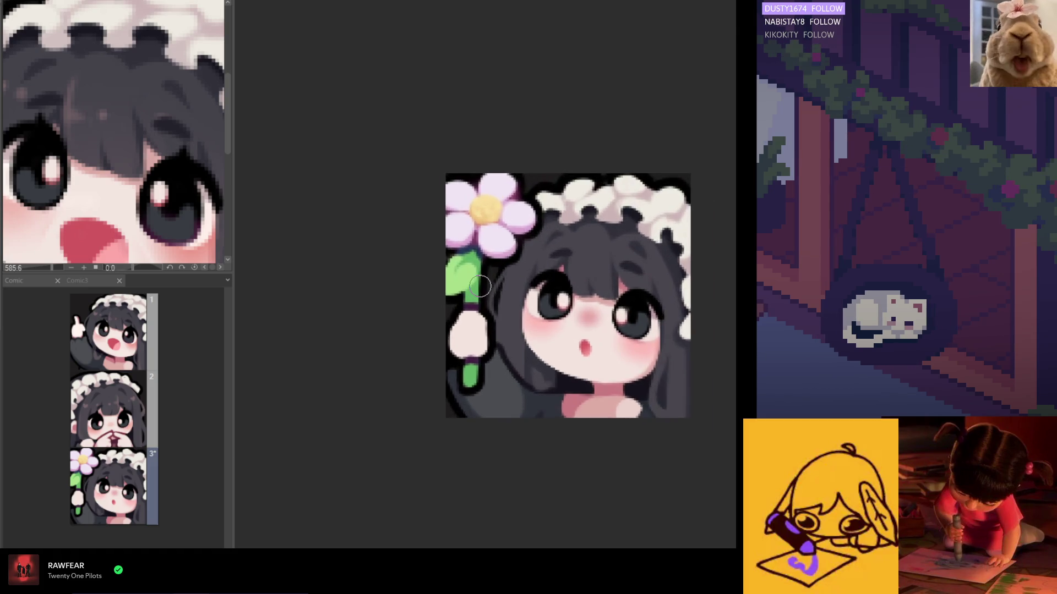
scroll(494, 299, "up", 2)
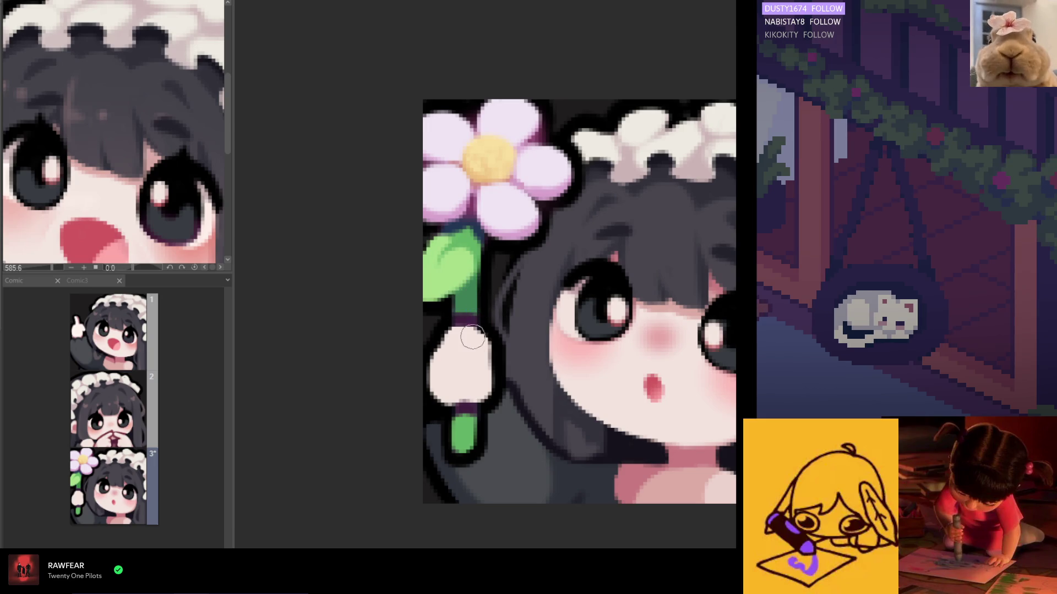
scroll(477, 396, "down", 2)
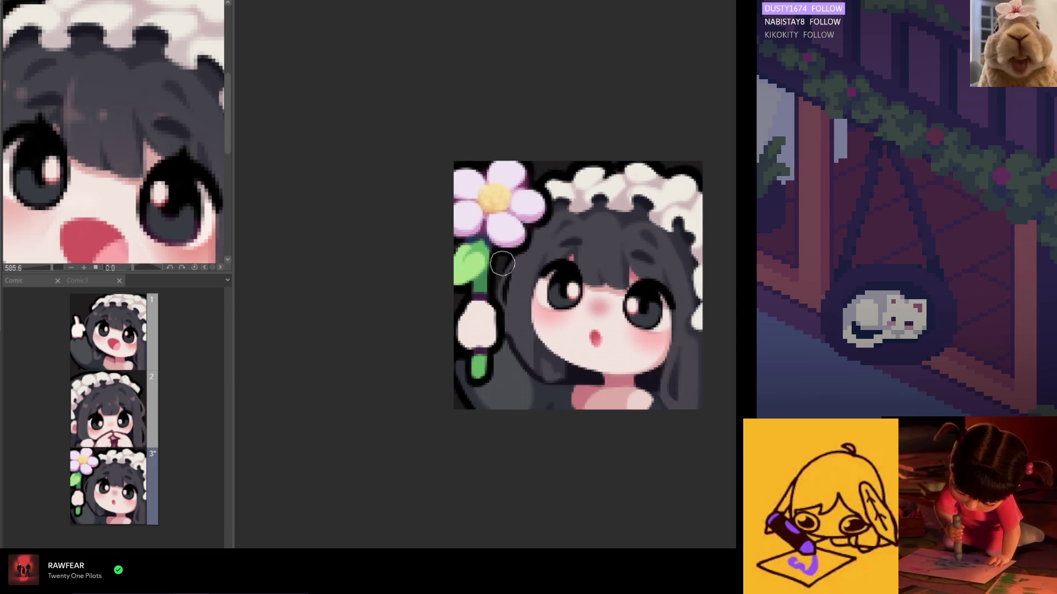
scroll(476, 397, "up", 1)
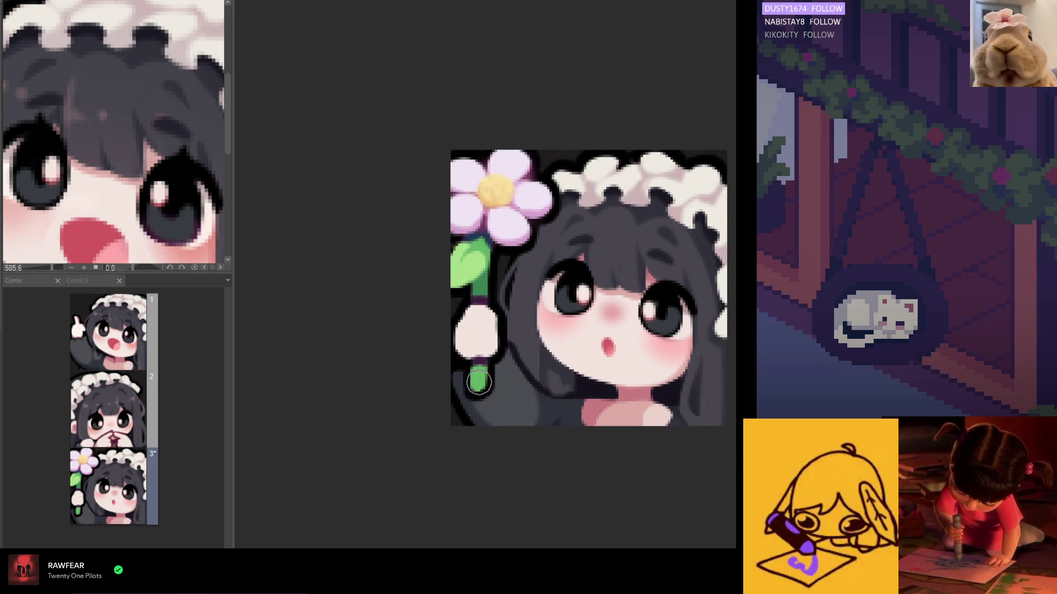
scroll(487, 396, "down", 2)
scroll(487, 375, "up", 2)
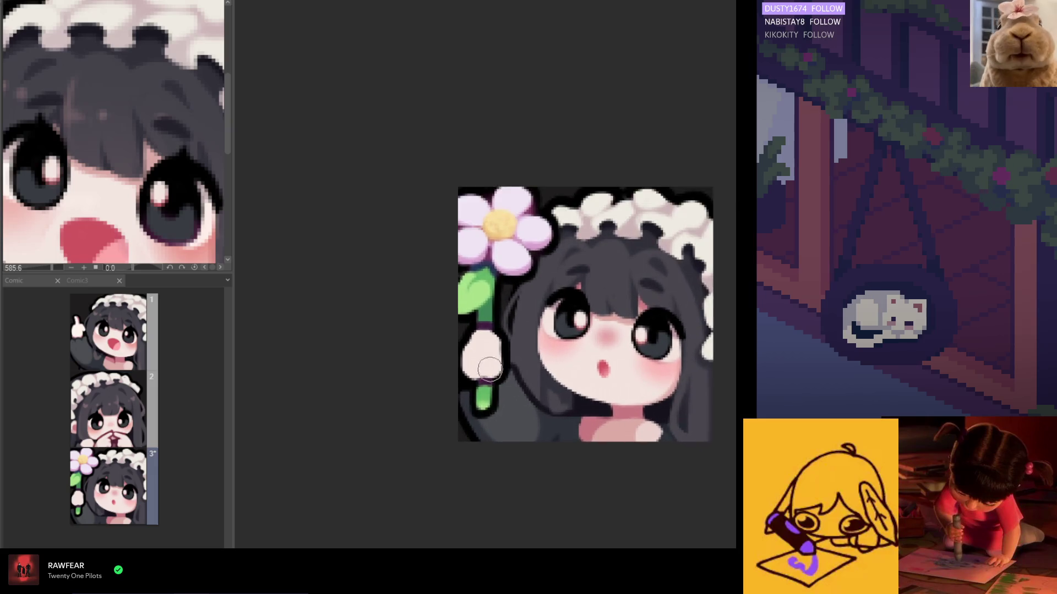
scroll(490, 355, "up", 2)
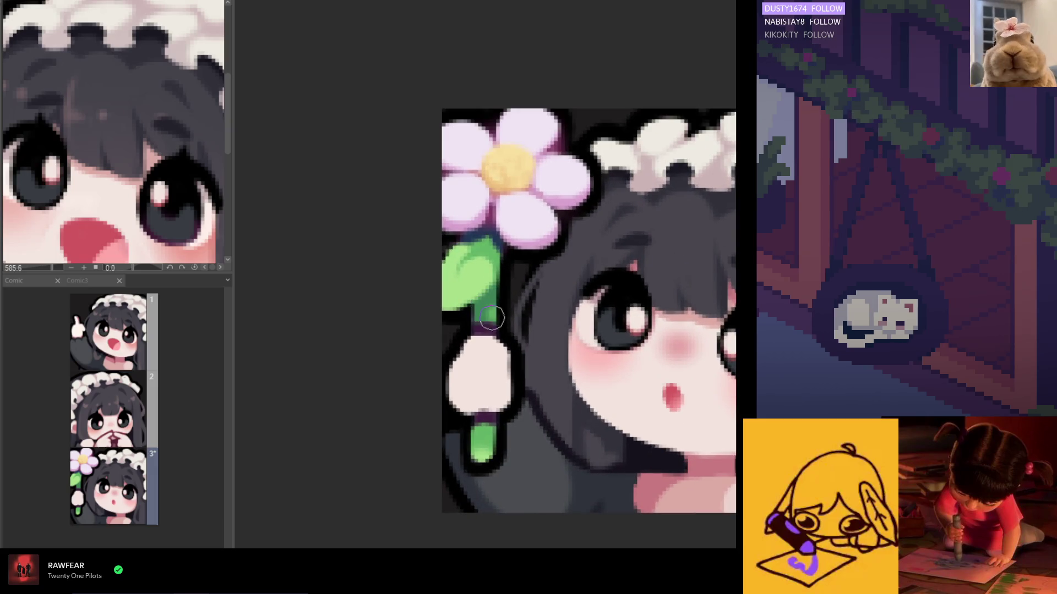
scroll(471, 363, "down", 3)
scroll(487, 198, "down", 2)
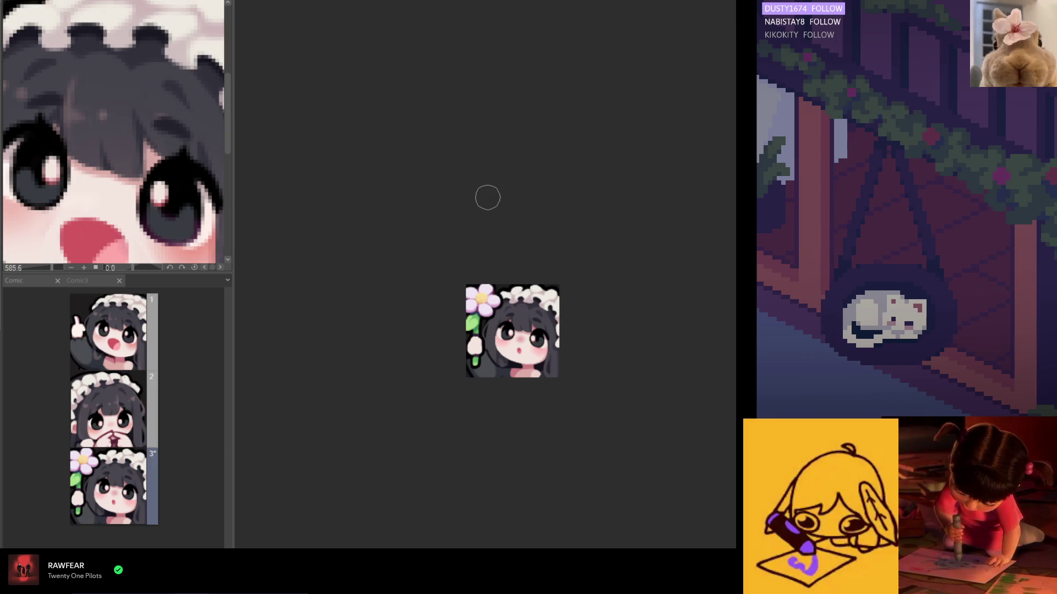
scroll(487, 198, "down", 1)
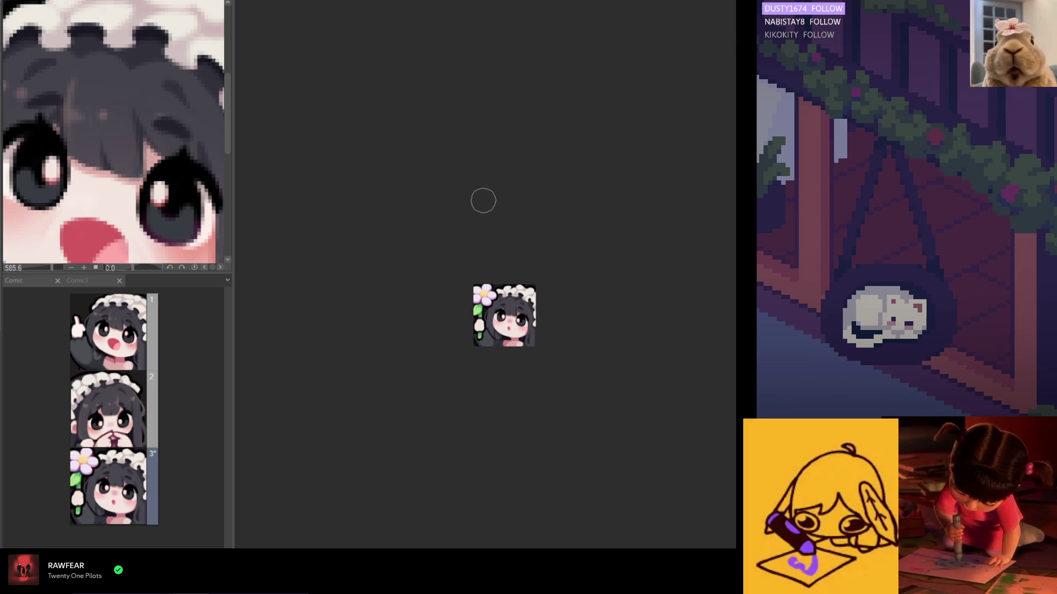
scroll(519, 287, "up", 1)
scroll(519, 287, "up", 2)
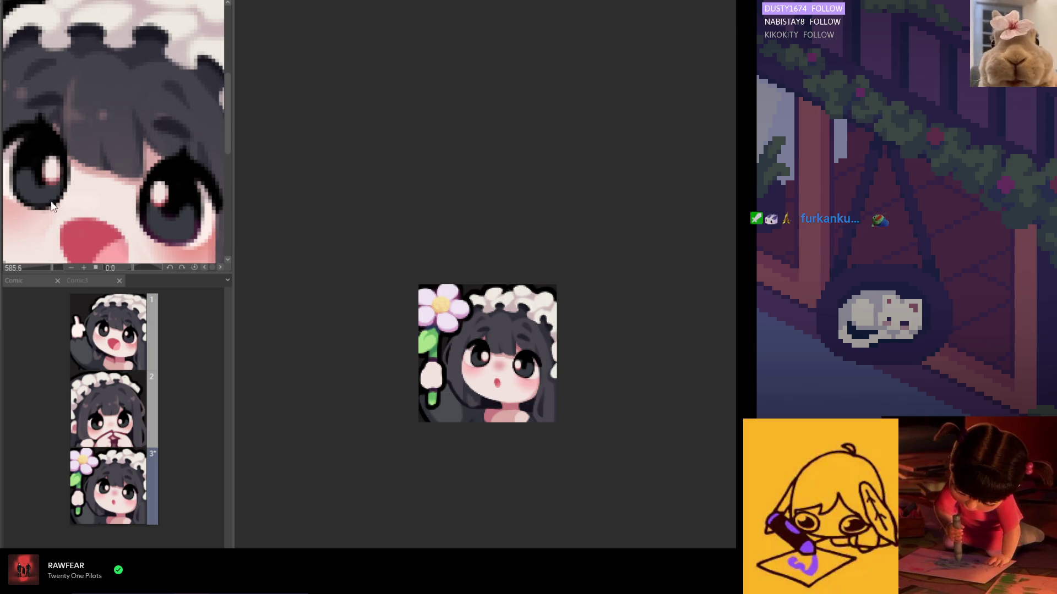
scroll(456, 327, "up", 2)
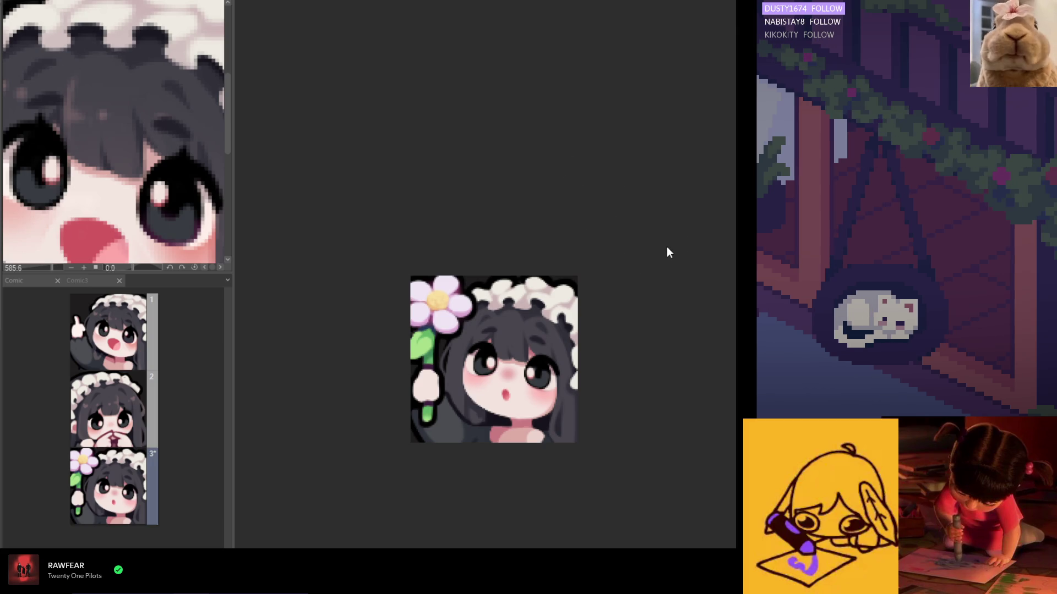
scroll(572, 317, "up", 1)
scroll(572, 318, "up", 1)
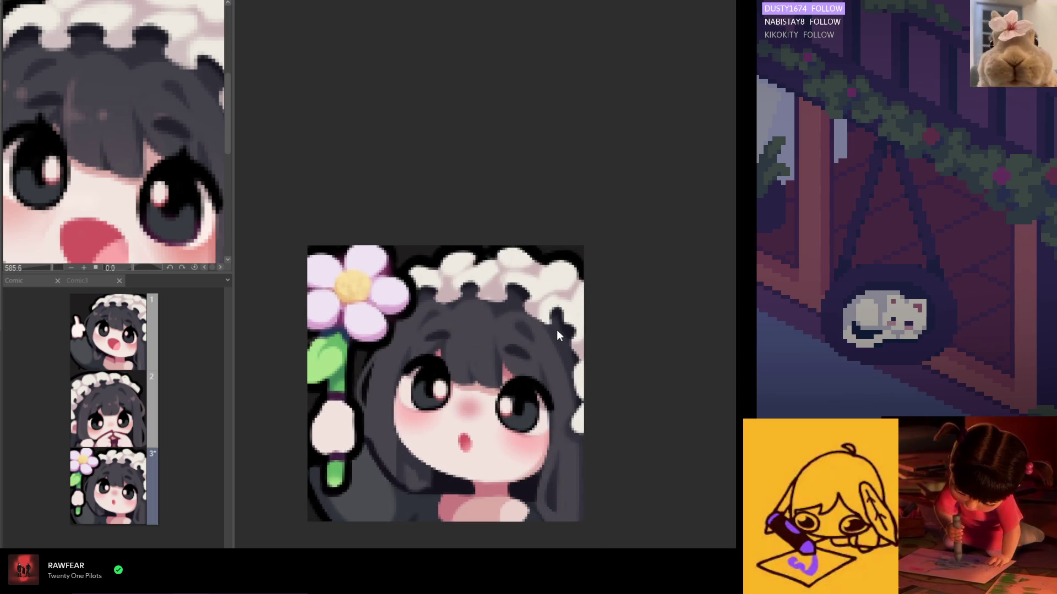